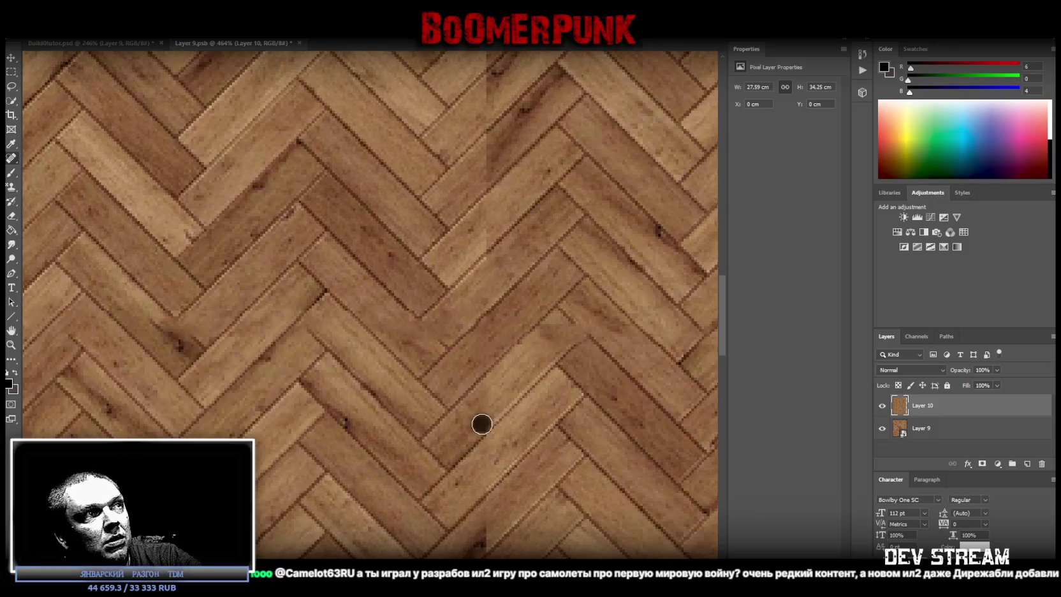
Heal a dark blemish on the parquet wood, then scroll along the texture
{"action": "left_click", "coordinate": [200, 327]}
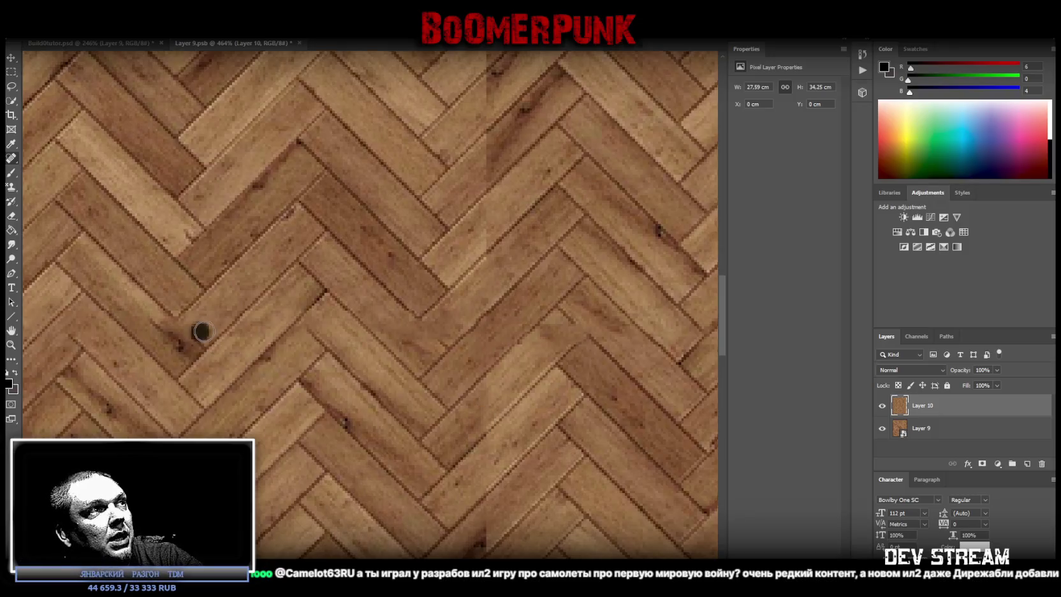
{"action": "scroll", "coordinate": [371, 304], "scroll_direction": "left", "scroll_amount": 4}
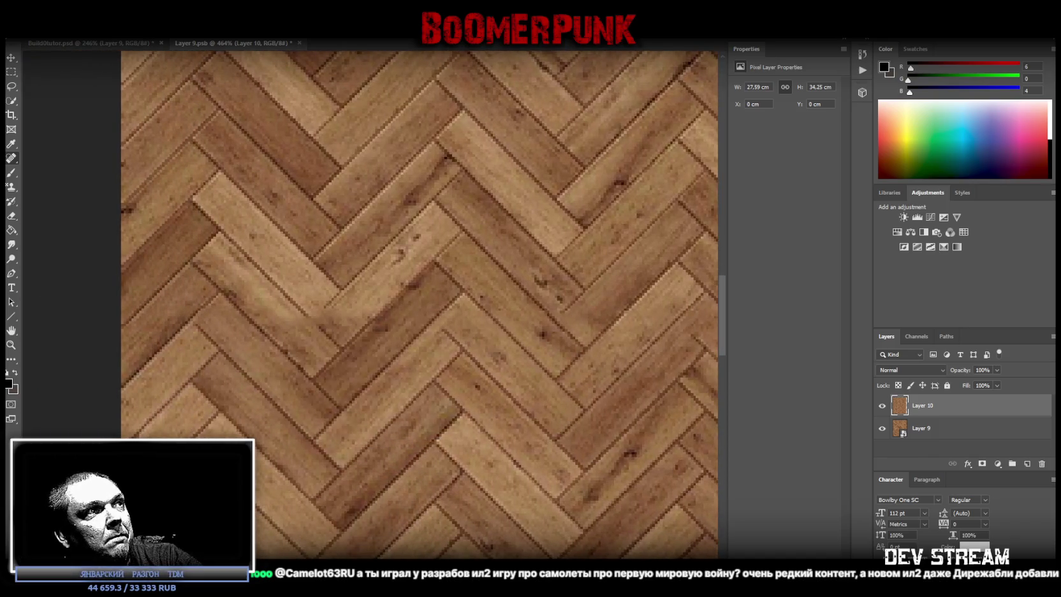
{"action": "scroll", "coordinate": [370, 304], "scroll_direction": "right", "scroll_amount": 4}
{"action": "scroll", "coordinate": [371, 304], "scroll_direction": "right", "scroll_amount": 2}
{"action": "scroll", "coordinate": [370, 305], "scroll_direction": "right", "scroll_amount": 2}
{"action": "scroll", "coordinate": [371, 305], "scroll_direction": "right", "scroll_amount": 2}
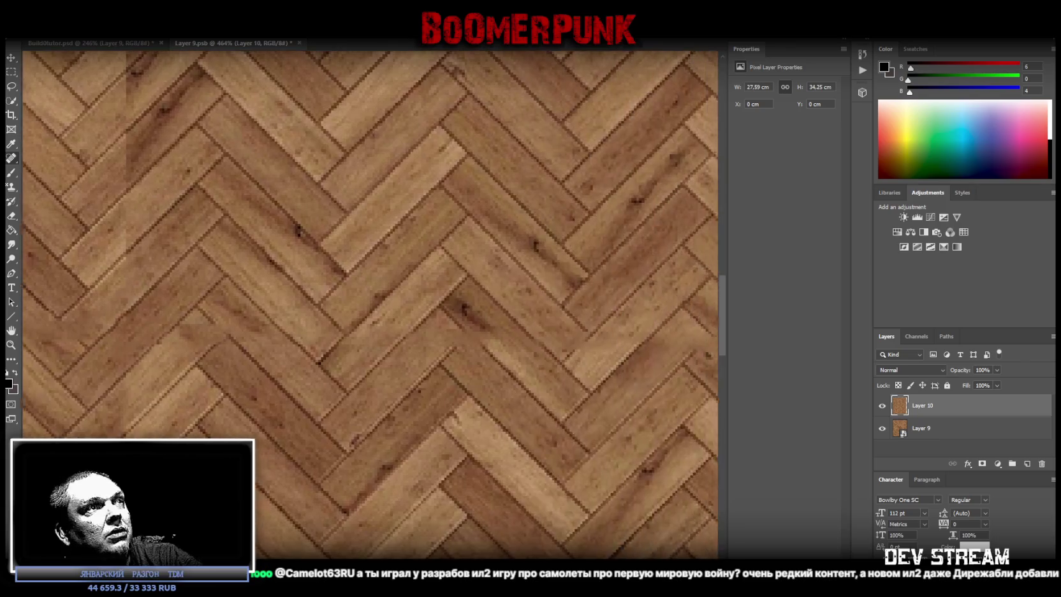
{"action": "scroll", "coordinate": [425, 329], "scroll_direction": "right", "scroll_amount": 3}
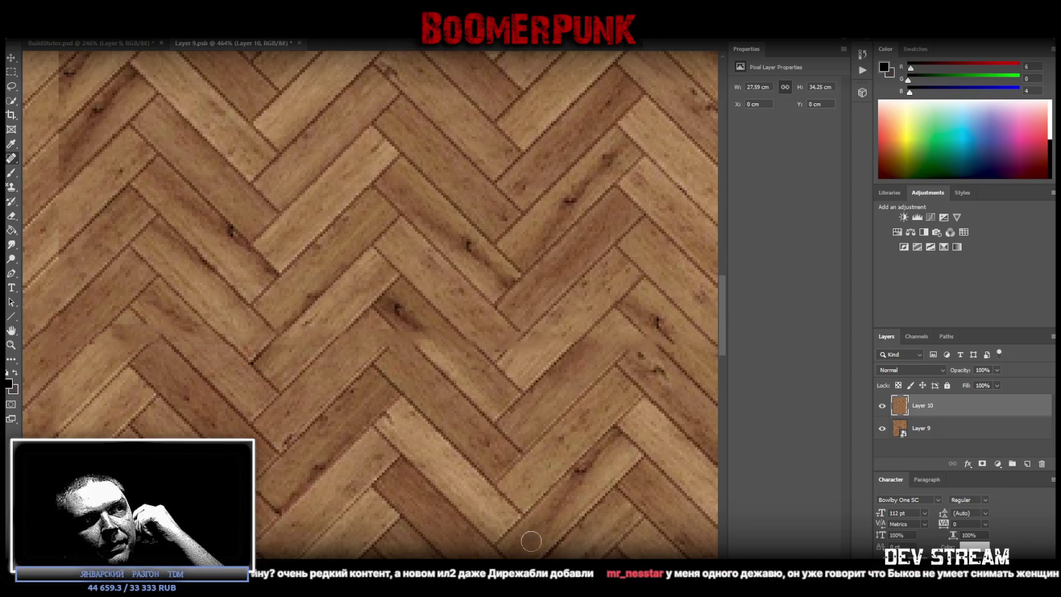
Pan to another part of the texture and heal a small spot there
{"action": "left_click_drag", "start_coordinate": [530, 541], "coordinate": [359, 541]}
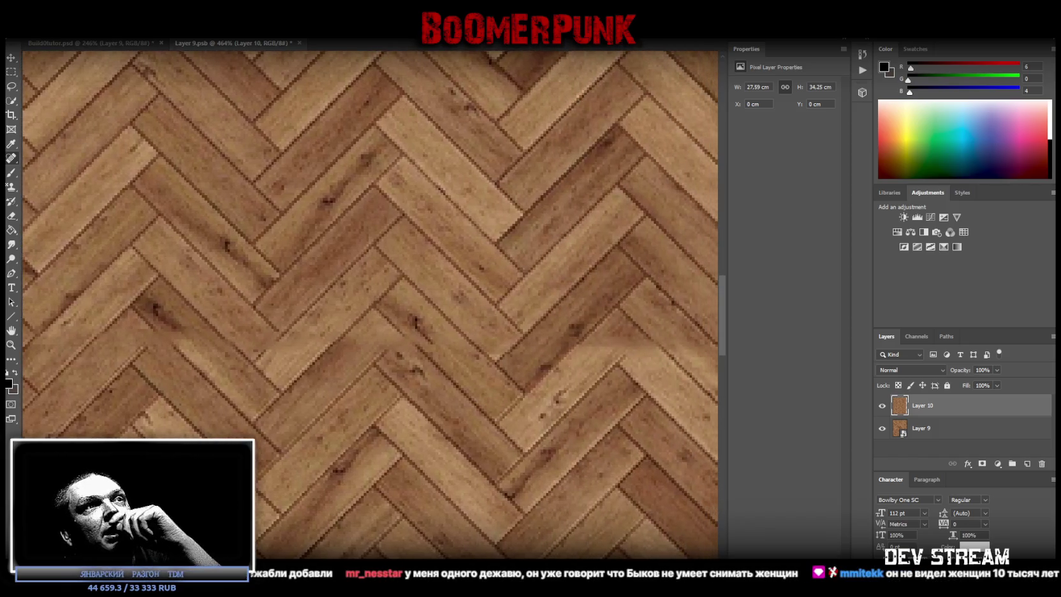
{"action": "left_click_drag", "start_coordinate": [650, 292], "coordinate": [608, 291]}
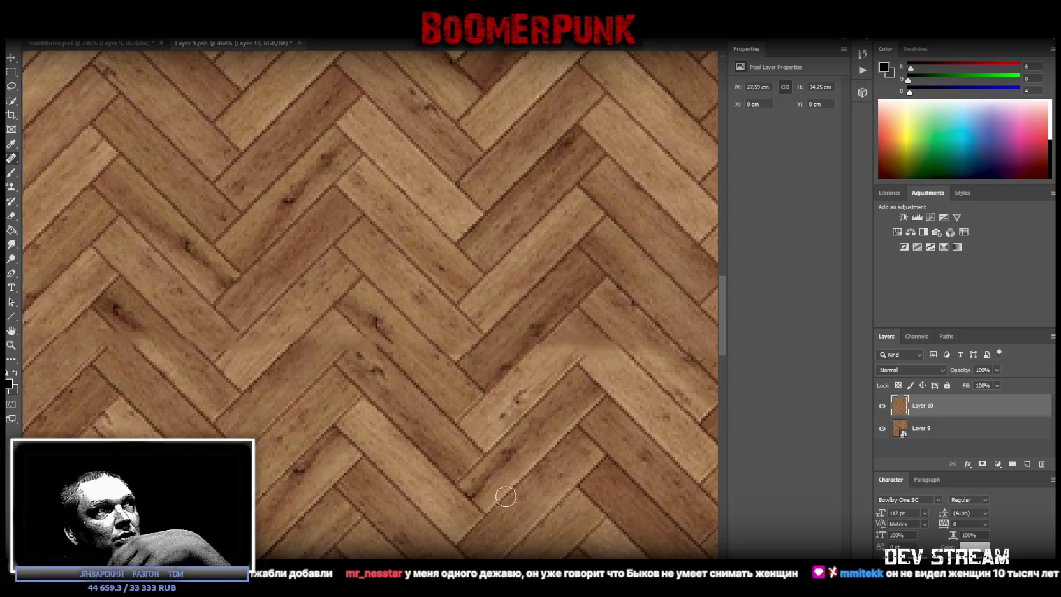
{"action": "left_click", "coordinate": [248, 348]}
{"action": "scroll", "coordinate": [478, 329], "scroll_direction": "down", "scroll_amount": 3, "text": "alt"}
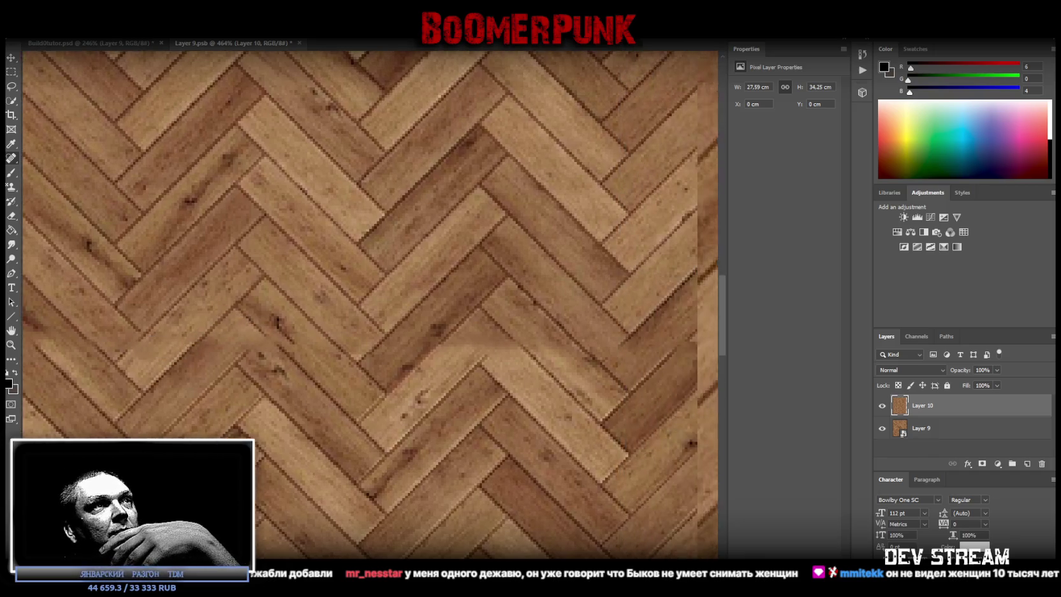
Heal the spots near the right edge and the cluster of small spots at the centre
{"action": "left_click_drag", "start_coordinate": [516, 343], "coordinate": [520, 362]}
{"action": "left_click", "coordinate": [442, 366]}
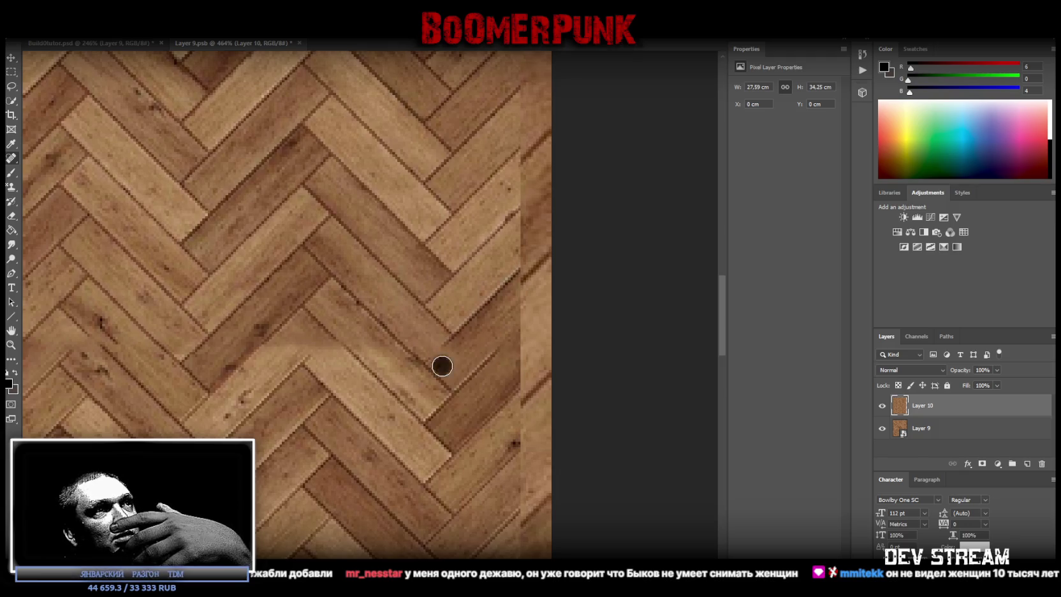
{"action": "left_click", "coordinate": [301, 339]}
{"action": "left_click", "coordinate": [287, 346]}
{"action": "left_click", "coordinate": [287, 341]}
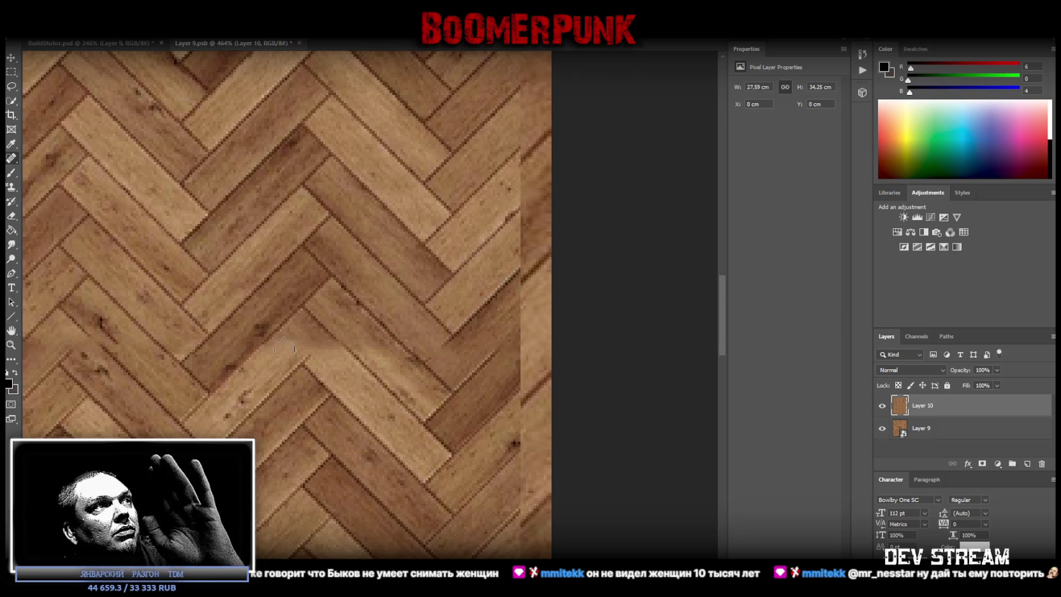
{"action": "left_click", "coordinate": [284, 351]}
{"action": "left_click", "coordinate": [290, 348]}
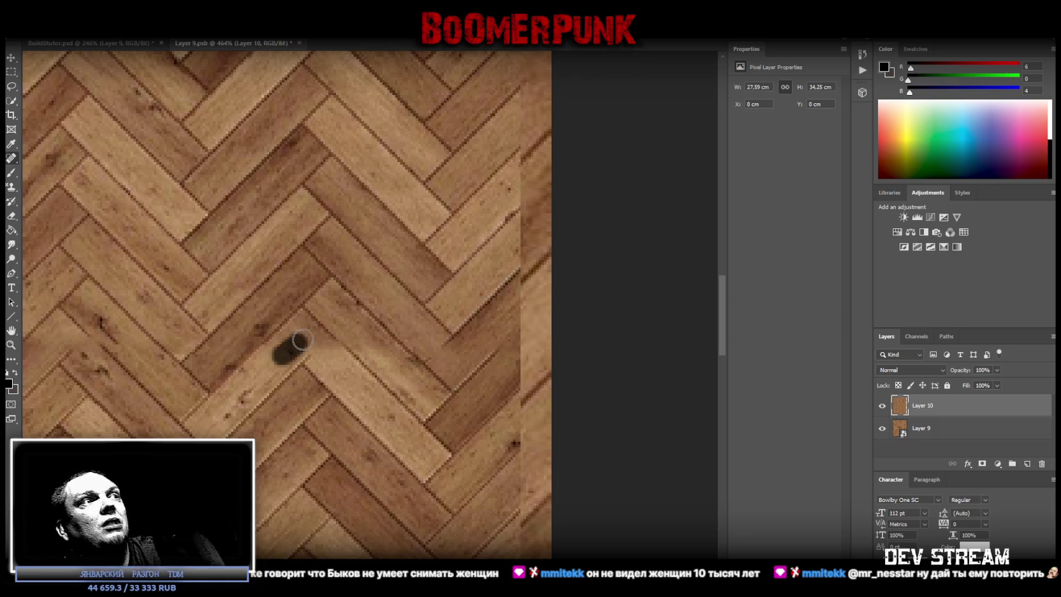
{"action": "scroll", "coordinate": [362, 351], "scroll_direction": "up", "scroll_amount": 2}
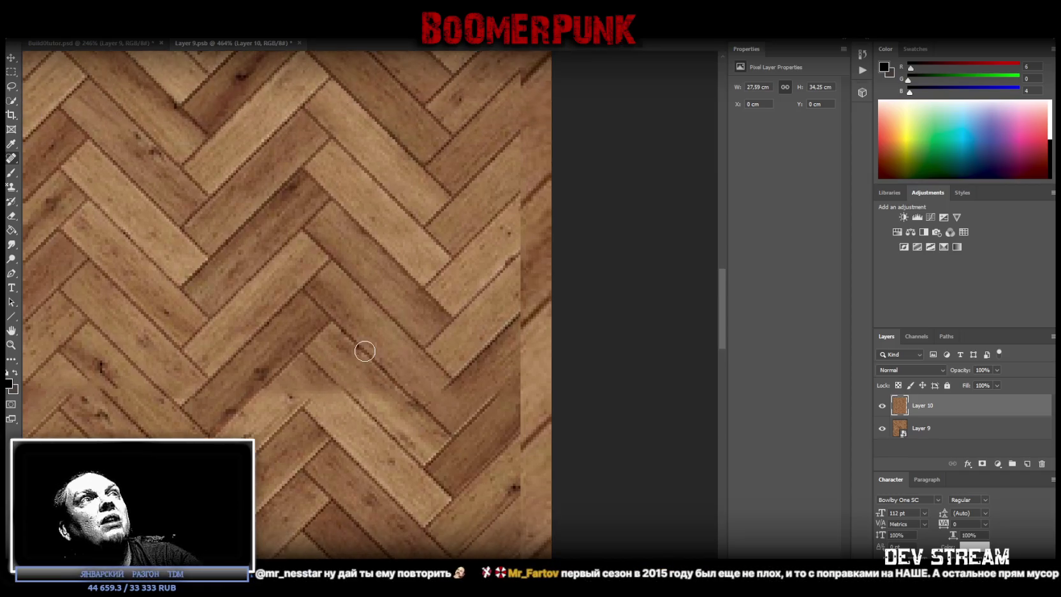
{"action": "scroll", "coordinate": [362, 350], "scroll_direction": "up", "scroll_amount": 2}
{"action": "scroll", "coordinate": [383, 319], "scroll_direction": "right", "scroll_amount": 5}
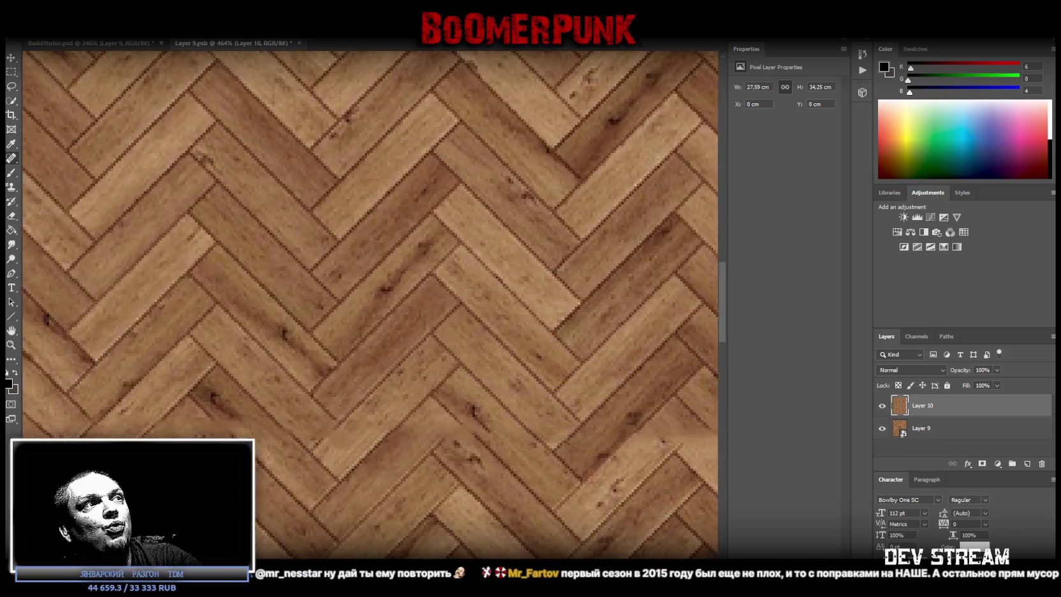
Zoom out to view the whole parquet texture, then zoom in closely on its top area
{"action": "left_click", "coordinate": [10, 345]}
{"action": "left_click_drag", "start_coordinate": [472, 440], "coordinate": [403, 423]}
{"action": "left_click", "coordinate": [403, 424]}
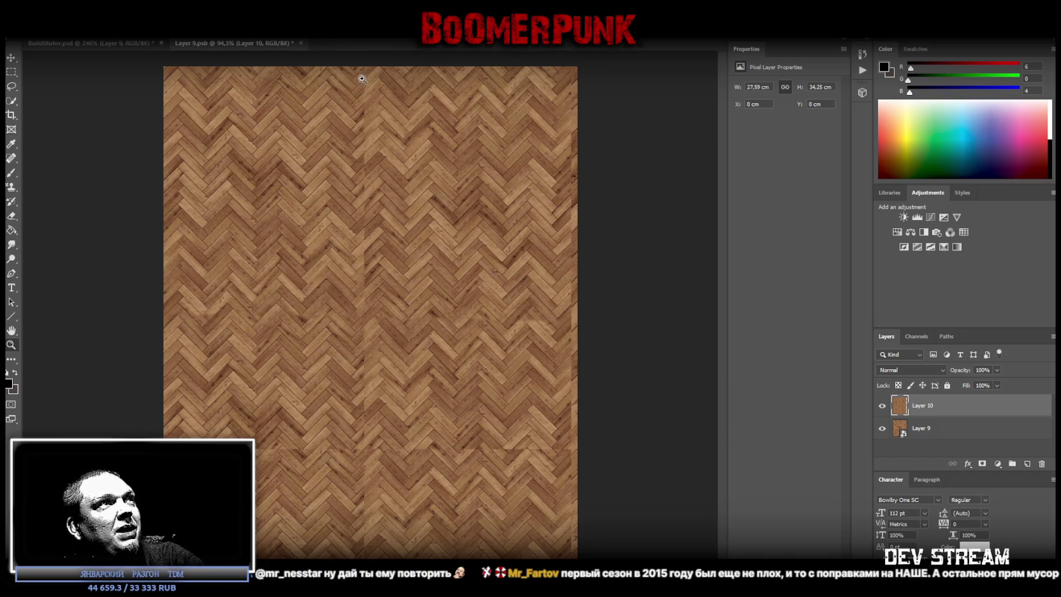
{"action": "left_click_drag", "start_coordinate": [361, 79], "coordinate": [393, 166]}
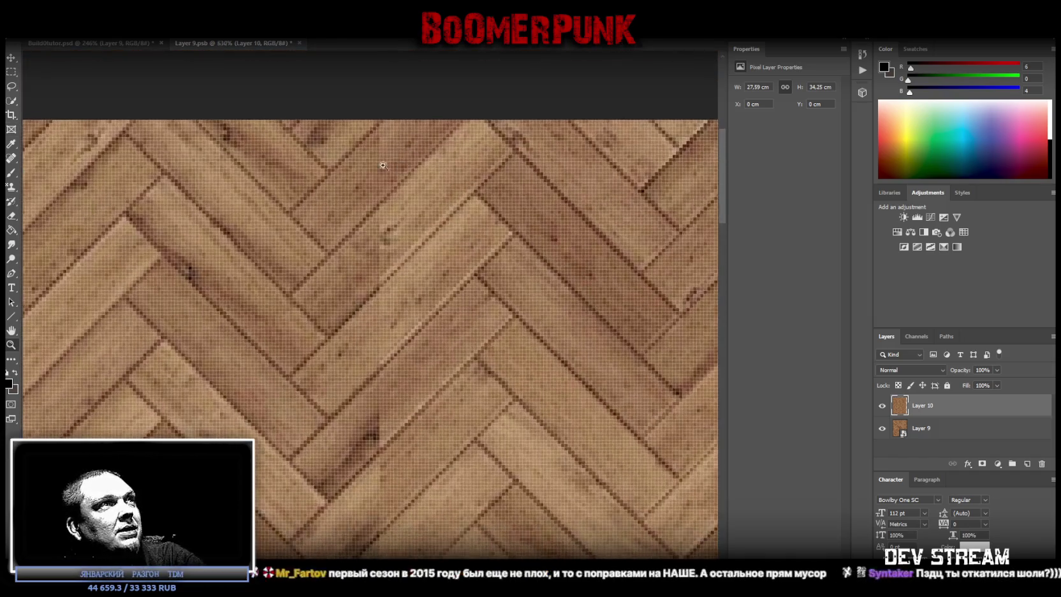
Heal the blemish near the top edge with the Healing Brush
{"action": "left_click", "coordinate": [11, 158]}
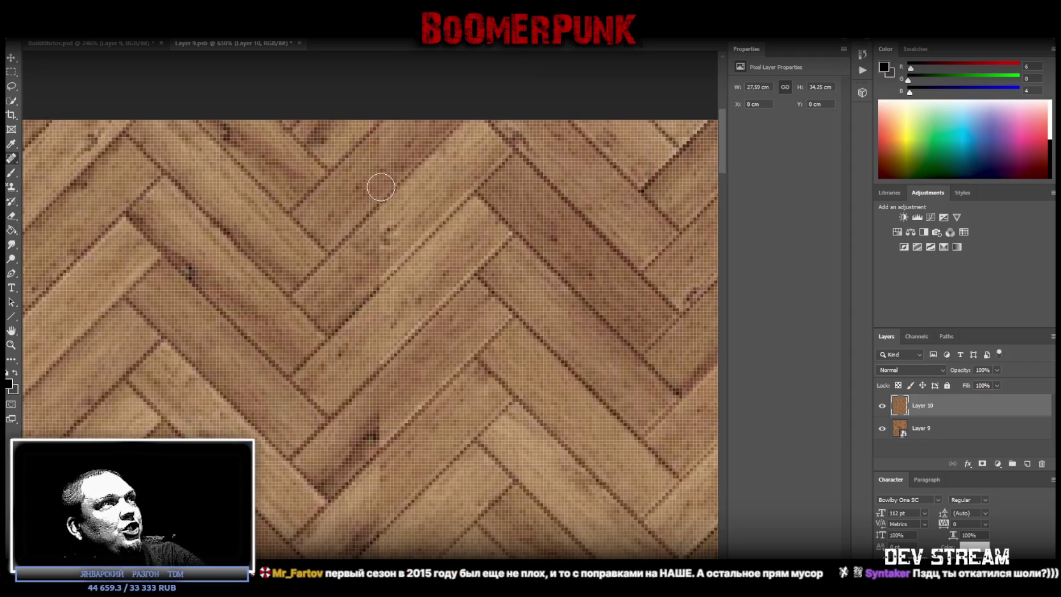
{"action": "left_click_drag", "start_coordinate": [379, 185], "coordinate": [383, 142]}
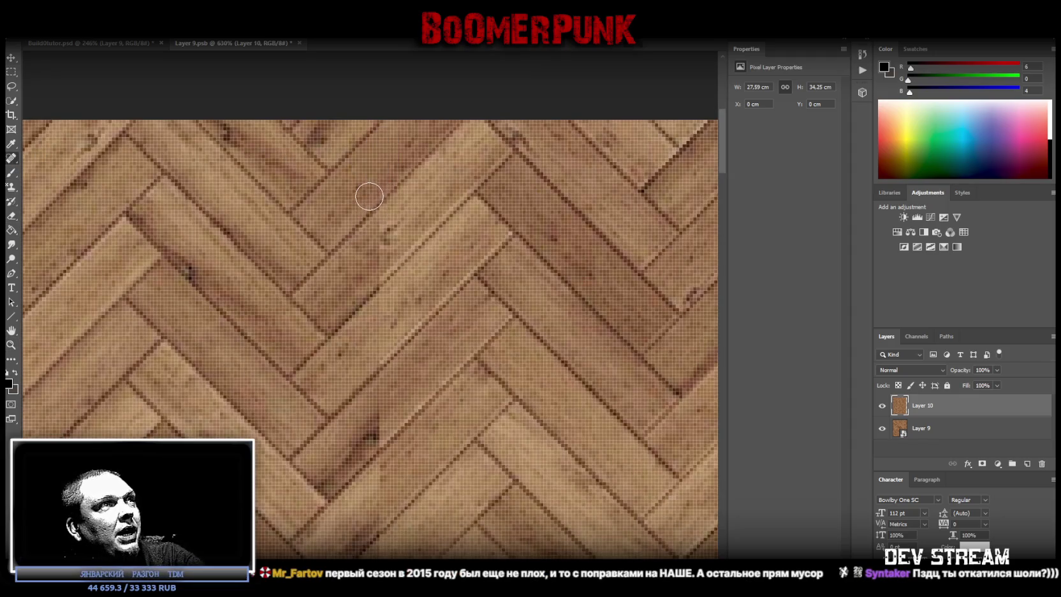
{"action": "scroll", "coordinate": [361, 315], "scroll_direction": "down", "scroll_amount": 1, "text": "alt"}
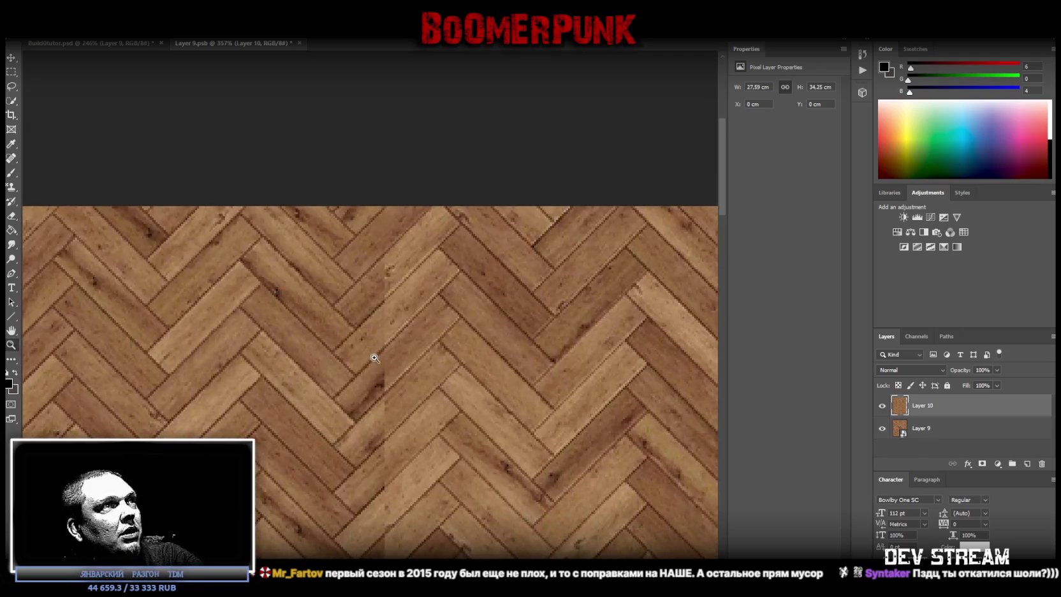
Paint healing strokes down the upper part of the vertical seam
{"action": "scroll", "coordinate": [377, 348], "scroll_direction": "down", "scroll_amount": 1, "text": "alt"}
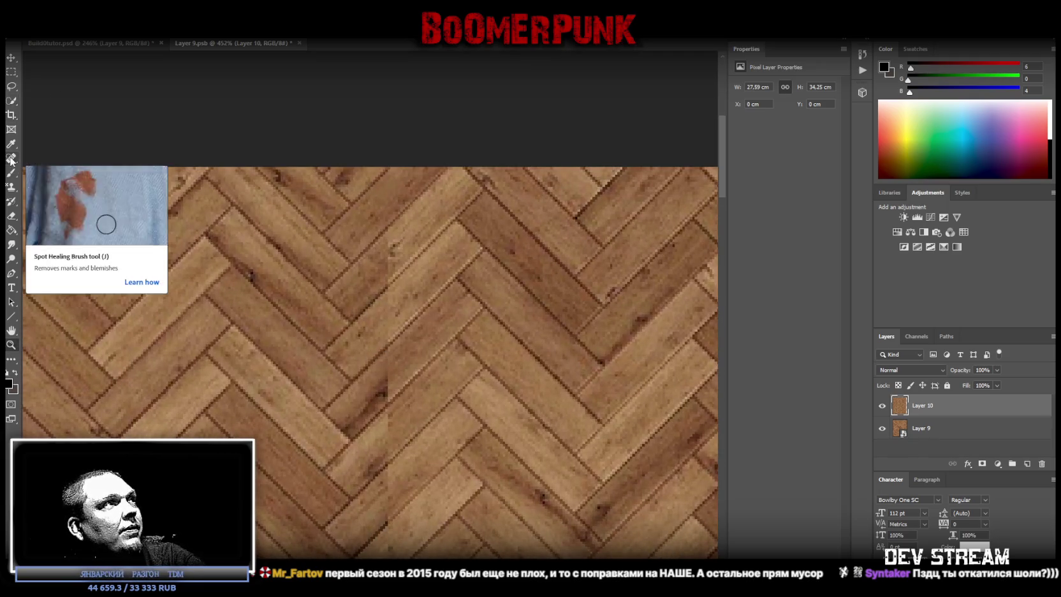
{"action": "mouse_move", "coordinate": [381, 256]}
{"action": "left_mouse_down"}
{"action": "mouse_move", "coordinate": [397, 240]}
{"action": "mouse_move", "coordinate": [393, 286]}
{"action": "left_mouse_up"}
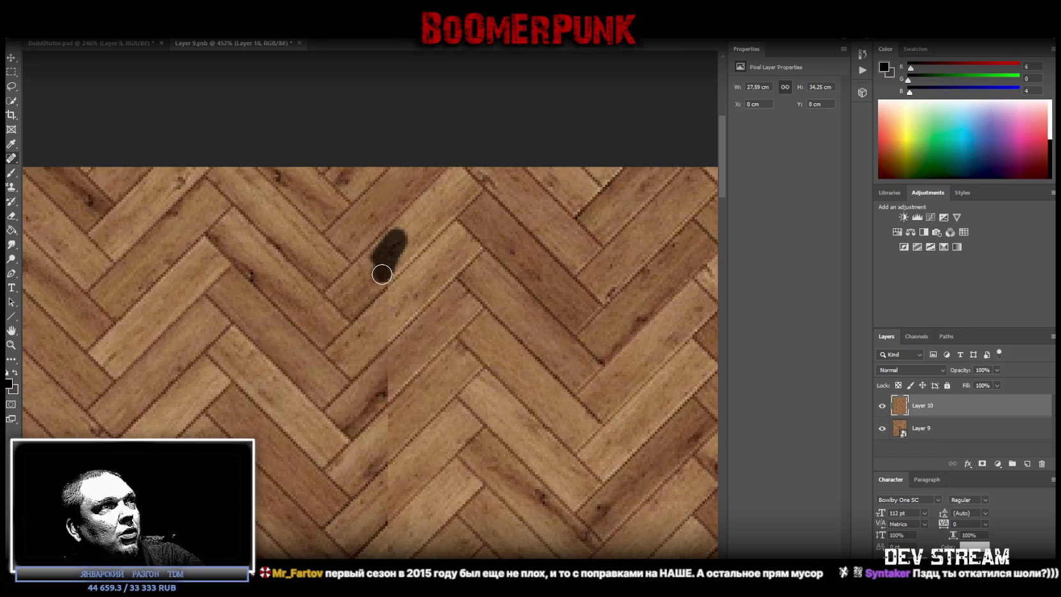
{"action": "left_click_drag", "start_coordinate": [386, 327], "coordinate": [379, 336]}
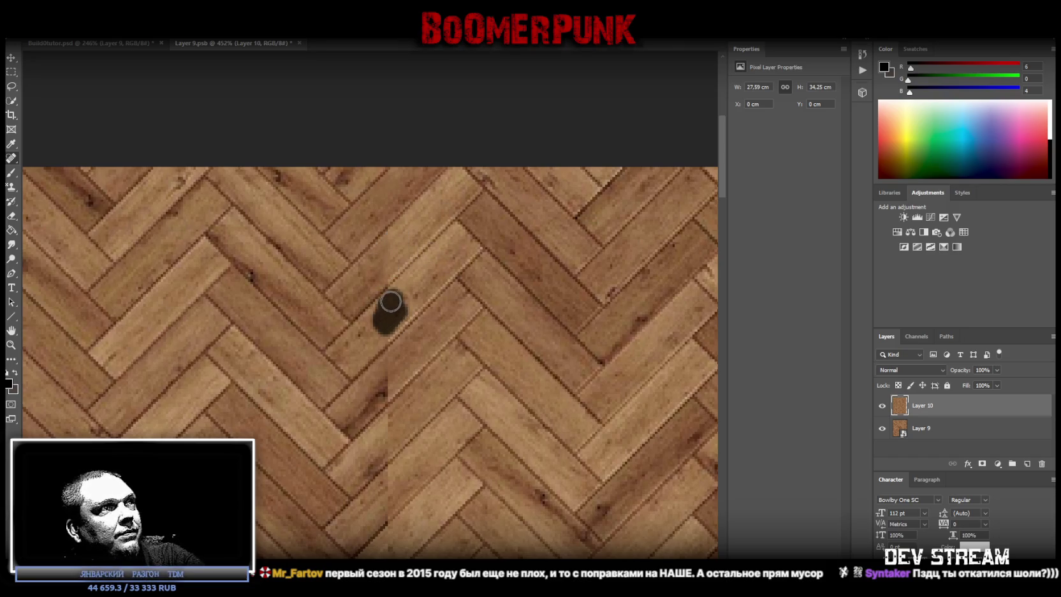
{"action": "left_click_drag", "start_coordinate": [396, 380], "coordinate": [383, 396]}
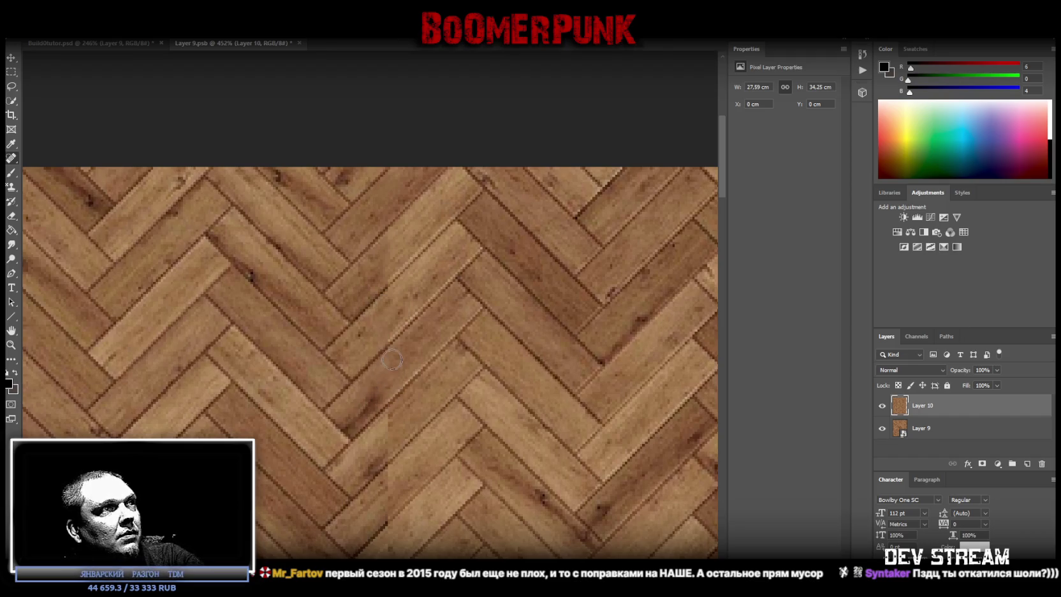
Continue healing the next stretches of the vertical seam further down
{"action": "scroll", "coordinate": [408, 363], "scroll_direction": "down", "scroll_amount": 1}
{"action": "scroll", "coordinate": [411, 362], "scroll_direction": "down", "scroll_amount": 3}
{"action": "left_click_drag", "start_coordinate": [381, 315], "coordinate": [380, 358]}
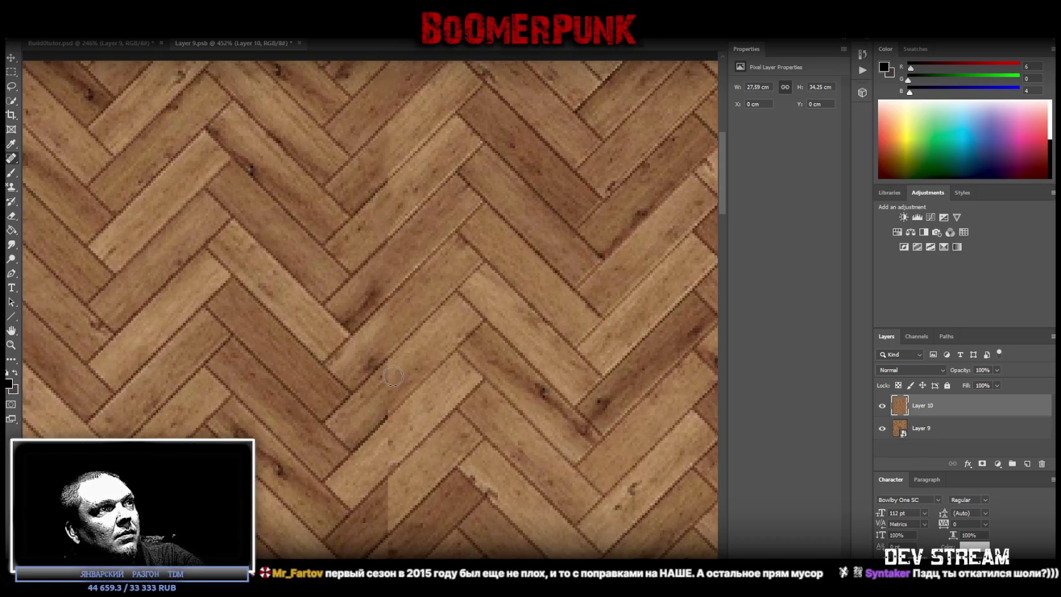
{"action": "left_click_drag", "start_coordinate": [391, 373], "coordinate": [383, 410]}
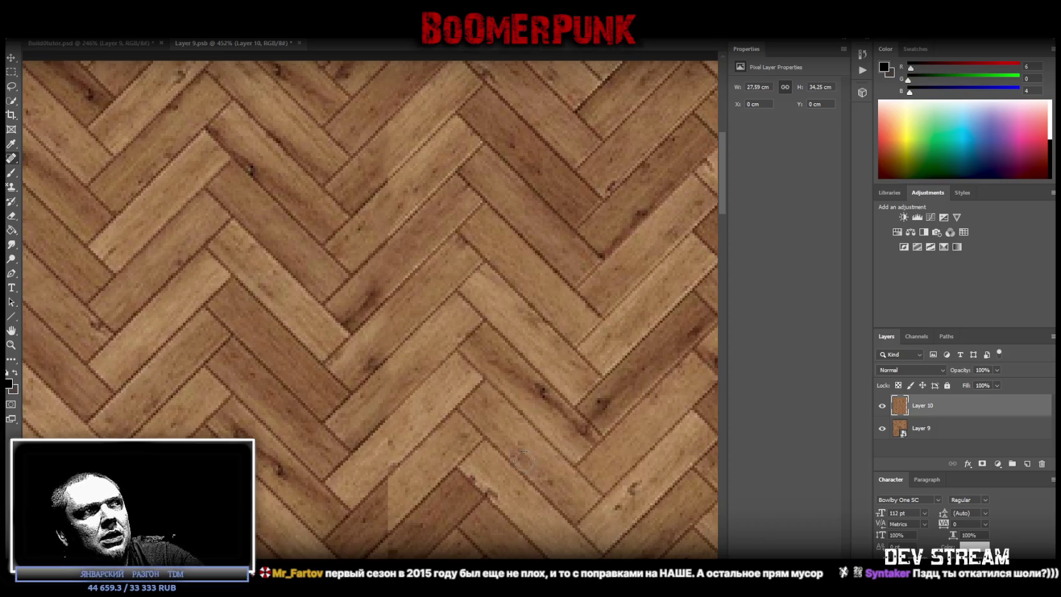
{"action": "scroll", "coordinate": [529, 473], "scroll_direction": "down", "scroll_amount": 1}
{"action": "scroll", "coordinate": [322, 249], "scroll_direction": "down", "scroll_amount": 1}
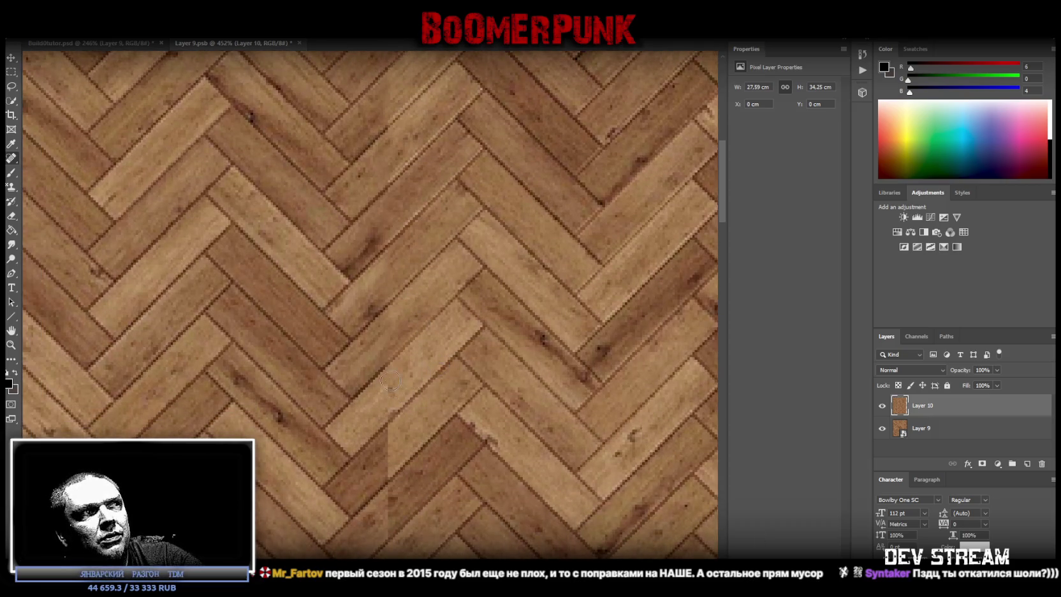
{"action": "scroll", "coordinate": [434, 376], "scroll_direction": "down", "scroll_amount": 2}
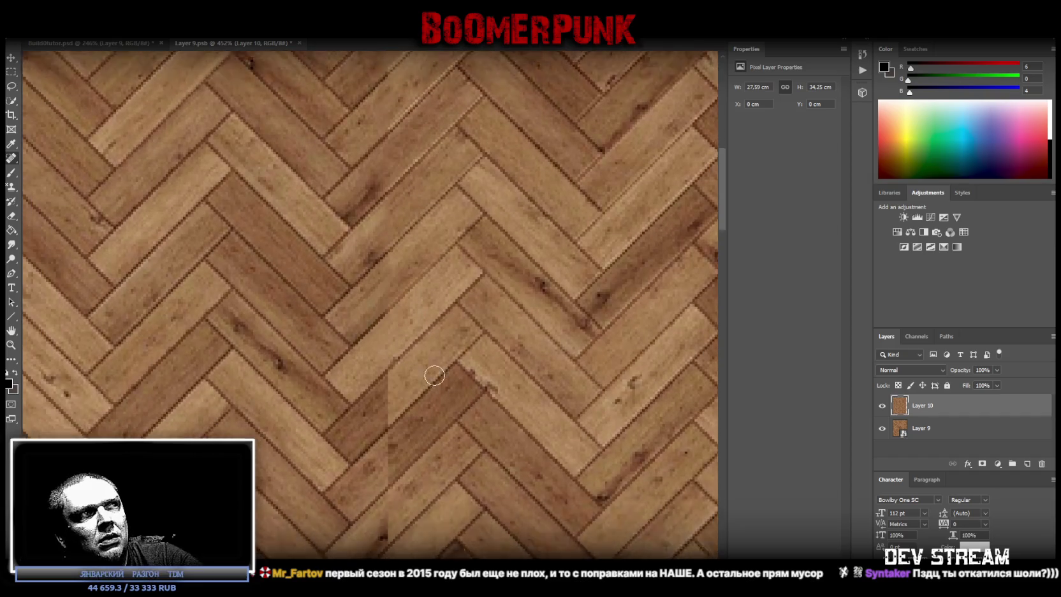
Heal the upper stretch of the vertical seam and touch up a short section
{"action": "scroll", "coordinate": [434, 375], "scroll_direction": "down", "scroll_amount": 1}
{"action": "left_click_drag", "start_coordinate": [391, 352], "coordinate": [378, 391]}
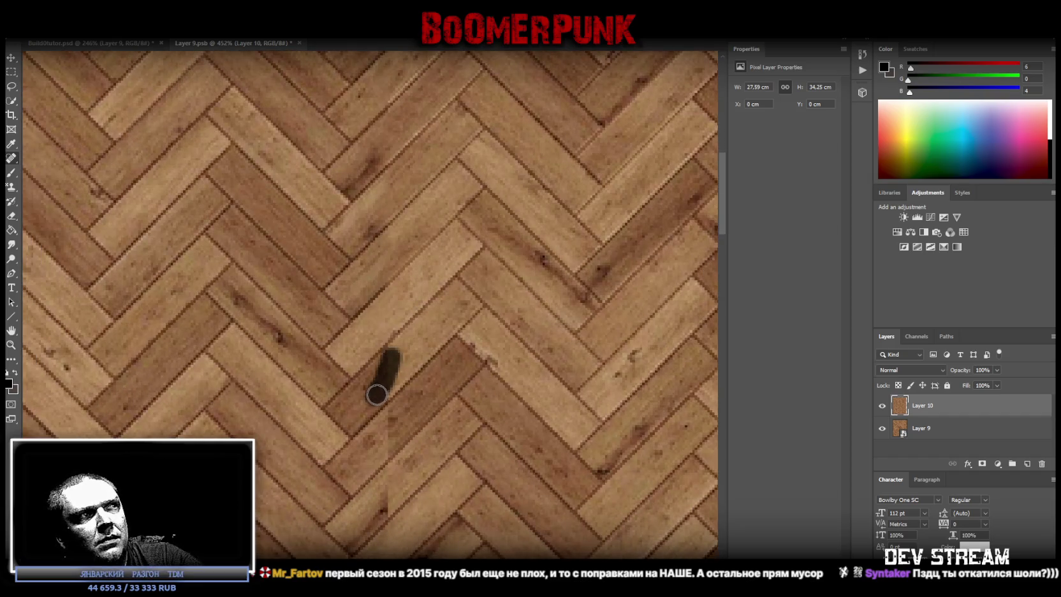
{"action": "left_click_drag", "start_coordinate": [383, 377], "coordinate": [354, 412]}
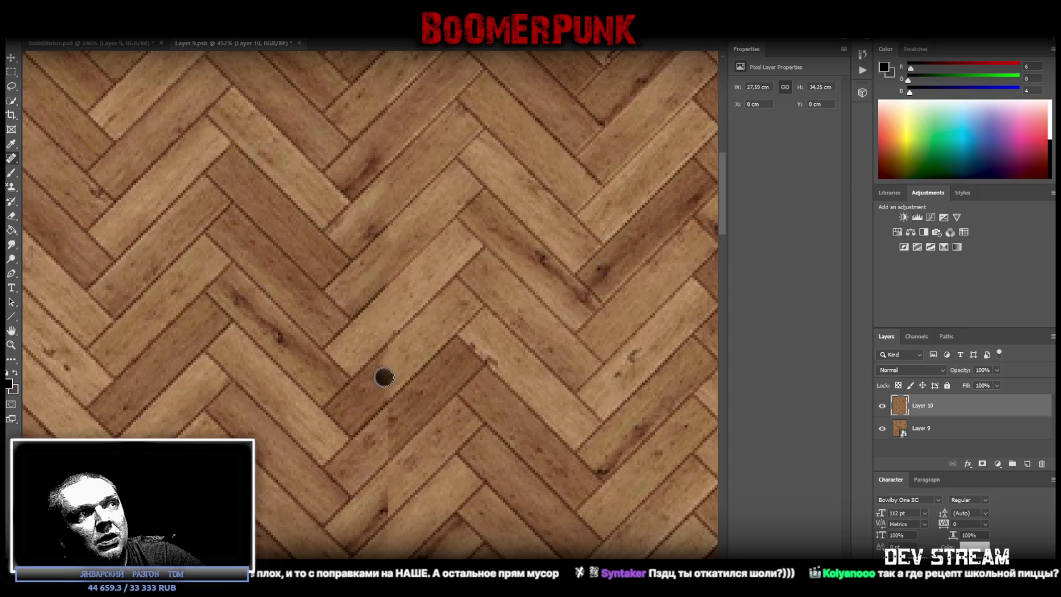
{"action": "left_click_drag", "start_coordinate": [384, 375], "coordinate": [378, 381]}
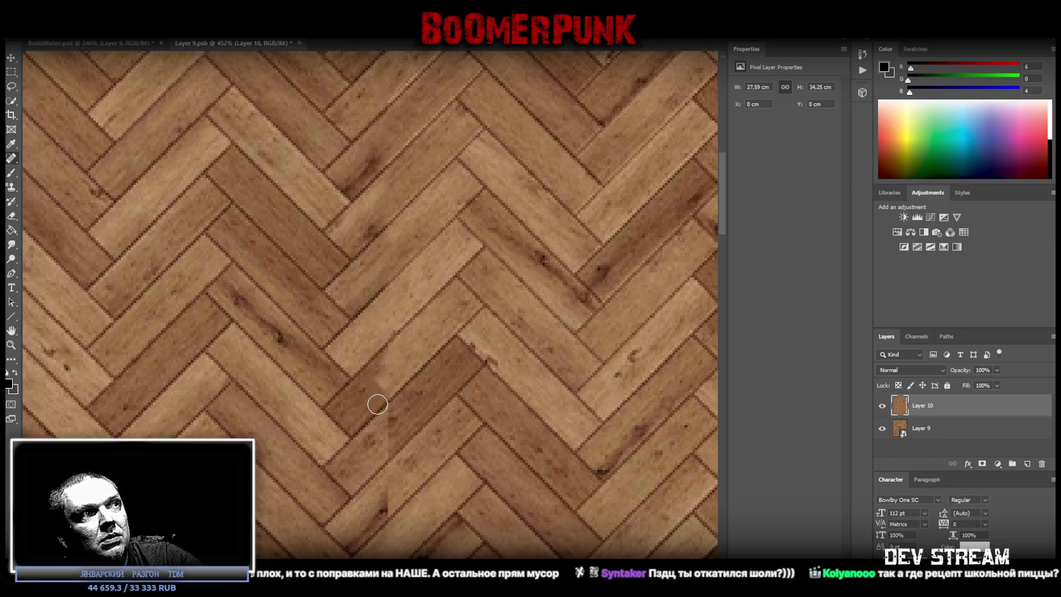
{"action": "scroll", "coordinate": [383, 415], "scroll_direction": "down", "scroll_amount": 1}
{"action": "scroll", "coordinate": [402, 410], "scroll_direction": "down", "scroll_amount": 2}
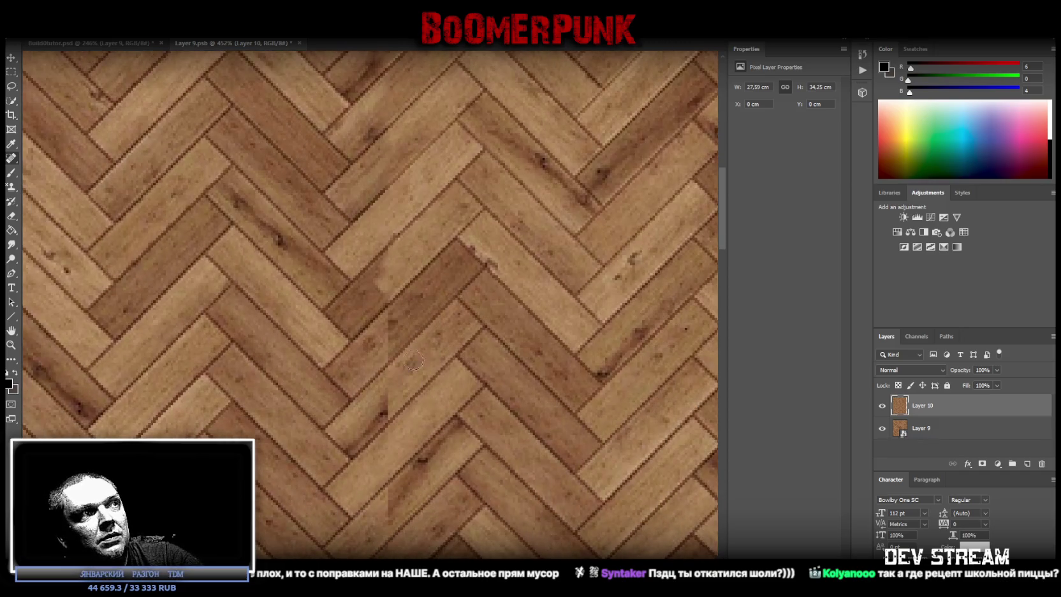
Blend the next lower stretches of the seam across the parquet boards
{"action": "left_click_drag", "start_coordinate": [392, 324], "coordinate": [384, 418]}
{"action": "scroll", "coordinate": [421, 418], "scroll_direction": "down", "scroll_amount": 2}
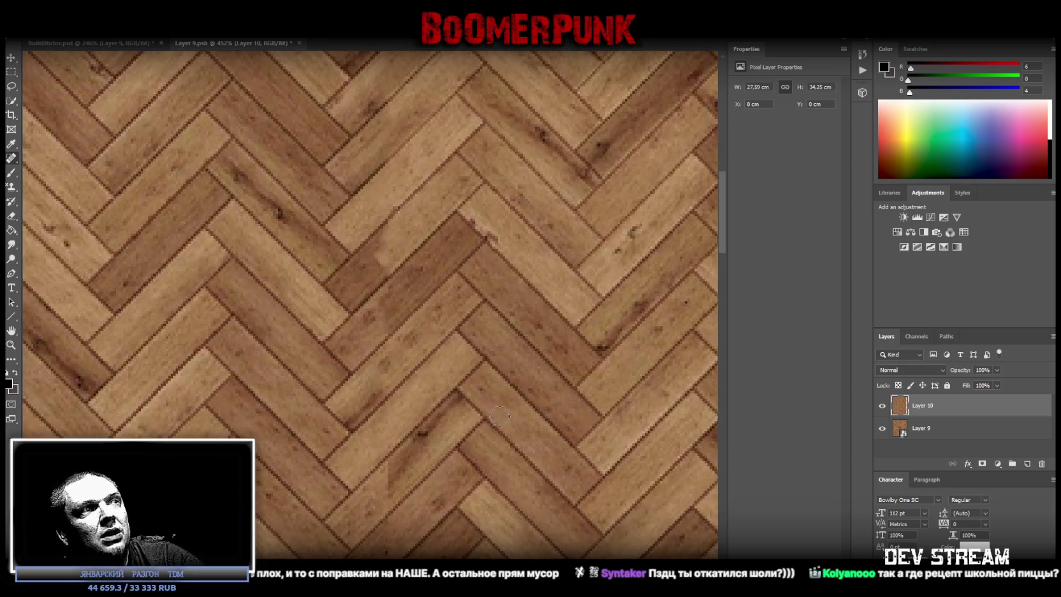
{"action": "scroll", "coordinate": [428, 419], "scroll_direction": "down", "scroll_amount": 1}
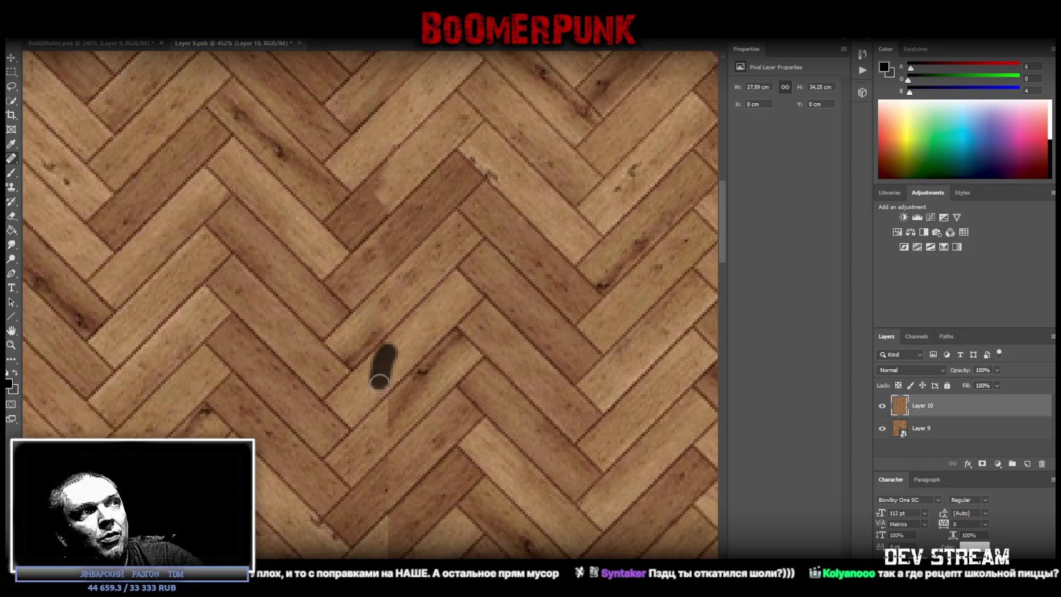
{"action": "left_click_drag", "start_coordinate": [390, 403], "coordinate": [381, 440]}
{"action": "scroll", "coordinate": [438, 409], "scroll_direction": "down", "scroll_amount": 2}
{"action": "scroll", "coordinate": [428, 375], "scroll_direction": "down", "scroll_amount": 2}
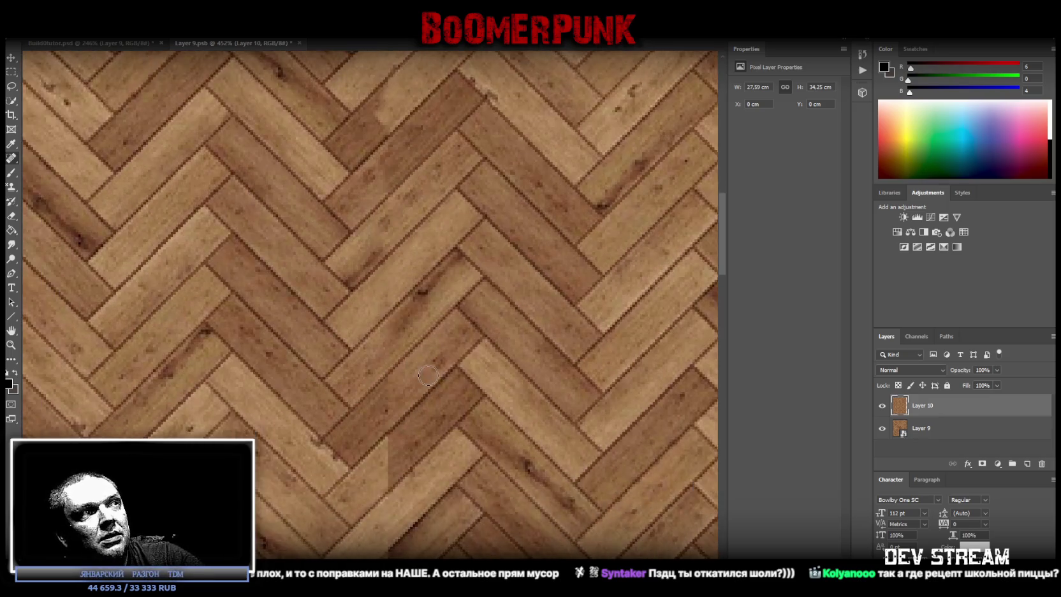
{"action": "scroll", "coordinate": [427, 375], "scroll_direction": "down", "scroll_amount": 1}
Smooth the seam further down and touch up a small remaining spot
{"action": "left_click_drag", "start_coordinate": [396, 350], "coordinate": [385, 364]}
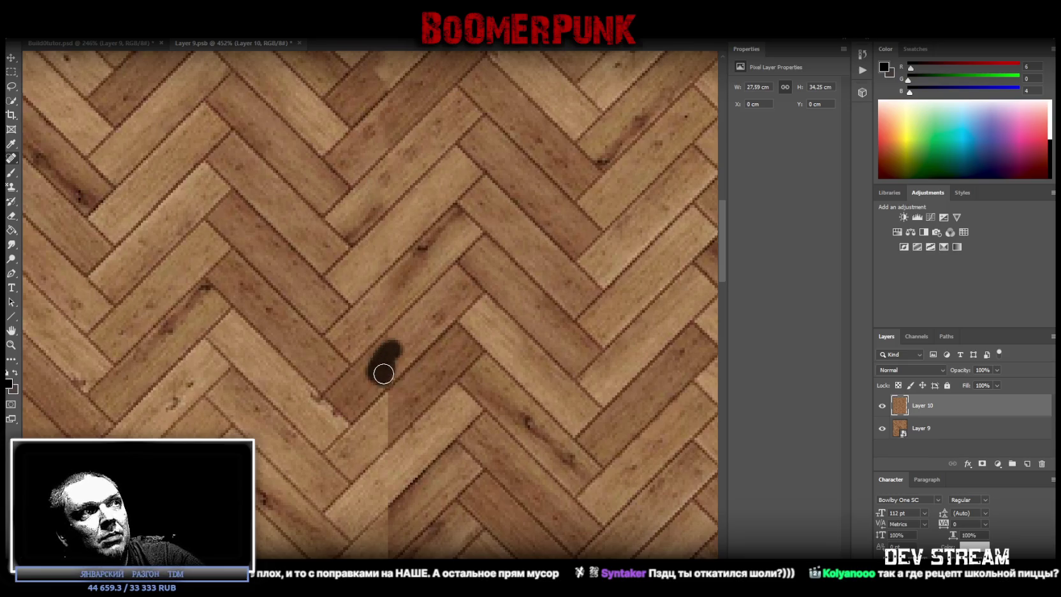
{"action": "mouse_move", "coordinate": [383, 375]}
{"action": "left_mouse_down"}
{"action": "mouse_move", "coordinate": [391, 344]}
{"action": "mouse_move", "coordinate": [383, 363]}
{"action": "left_mouse_up"}
{"action": "scroll", "coordinate": [406, 374], "scroll_direction": "down", "scroll_amount": 2}
{"action": "left_click_drag", "start_coordinate": [391, 324], "coordinate": [392, 319]}
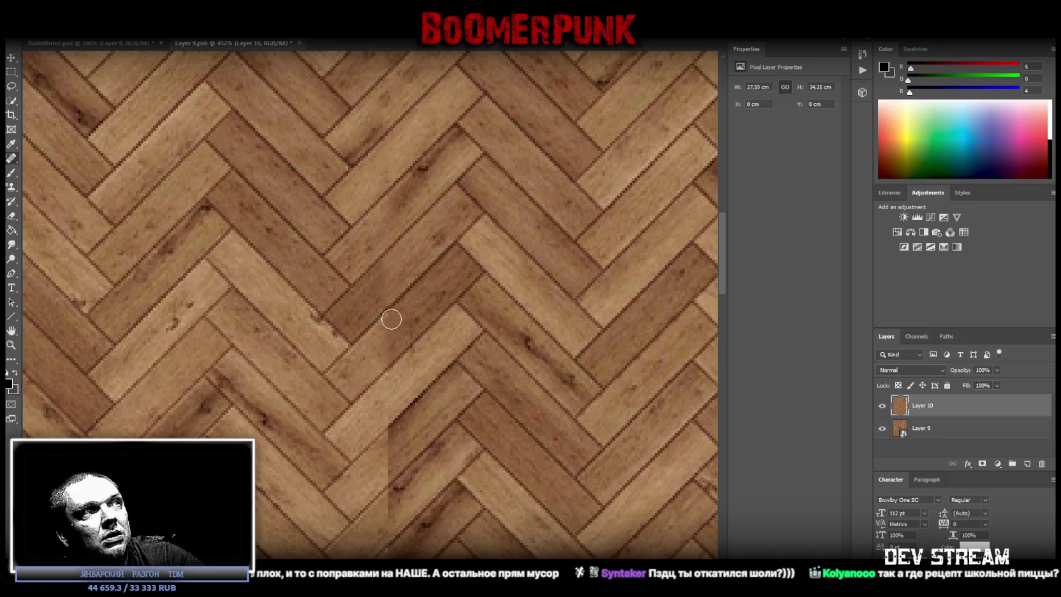
{"action": "scroll", "coordinate": [399, 416], "scroll_direction": "down", "scroll_amount": 1}
{"action": "left_click_drag", "start_coordinate": [392, 345], "coordinate": [385, 386]}
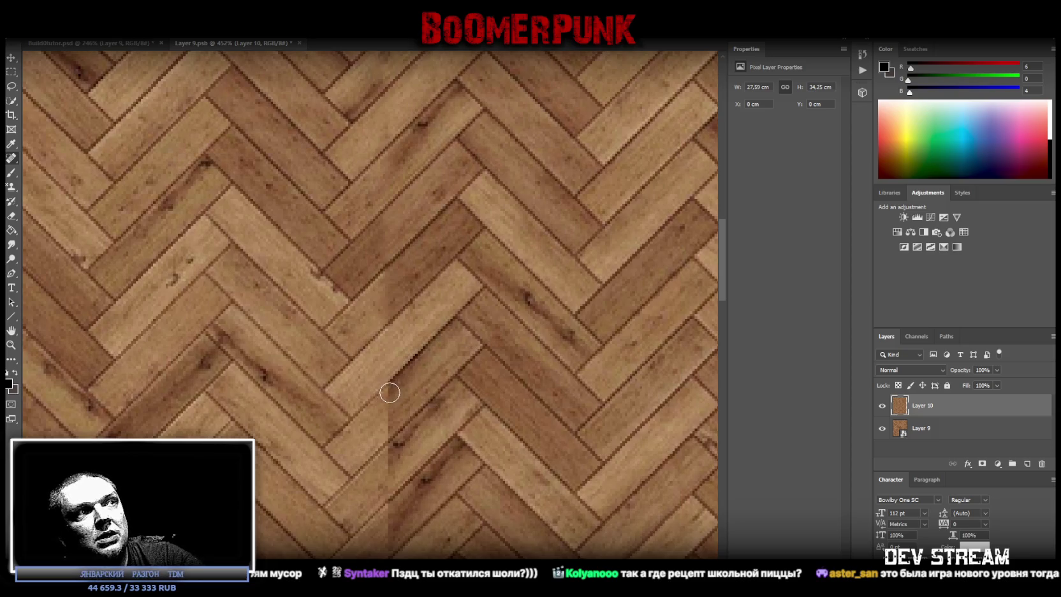
{"action": "left_click_drag", "start_coordinate": [395, 391], "coordinate": [382, 430]}
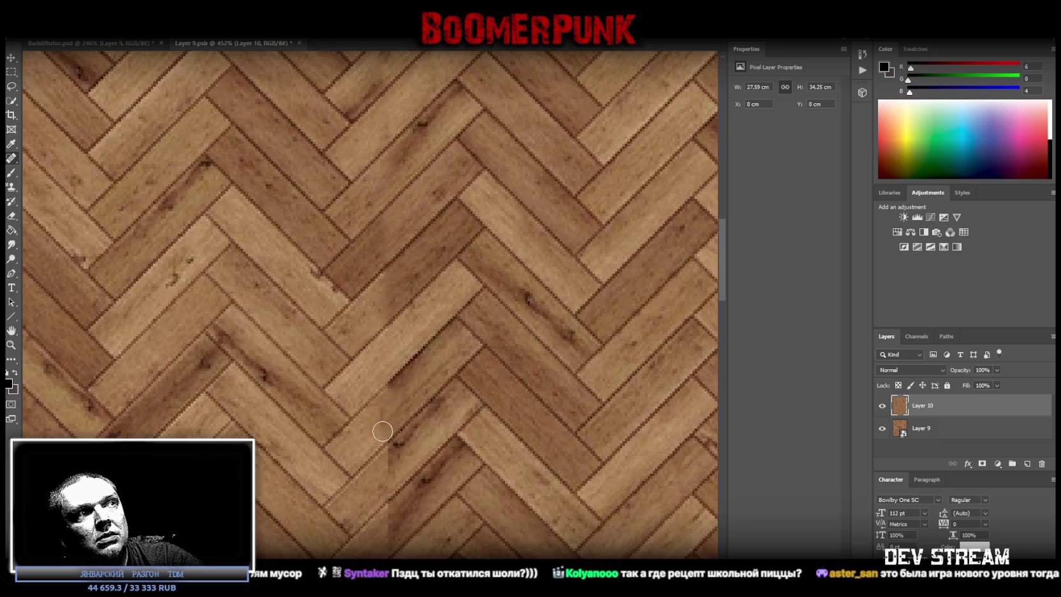
{"action": "left_click", "coordinate": [388, 384]}
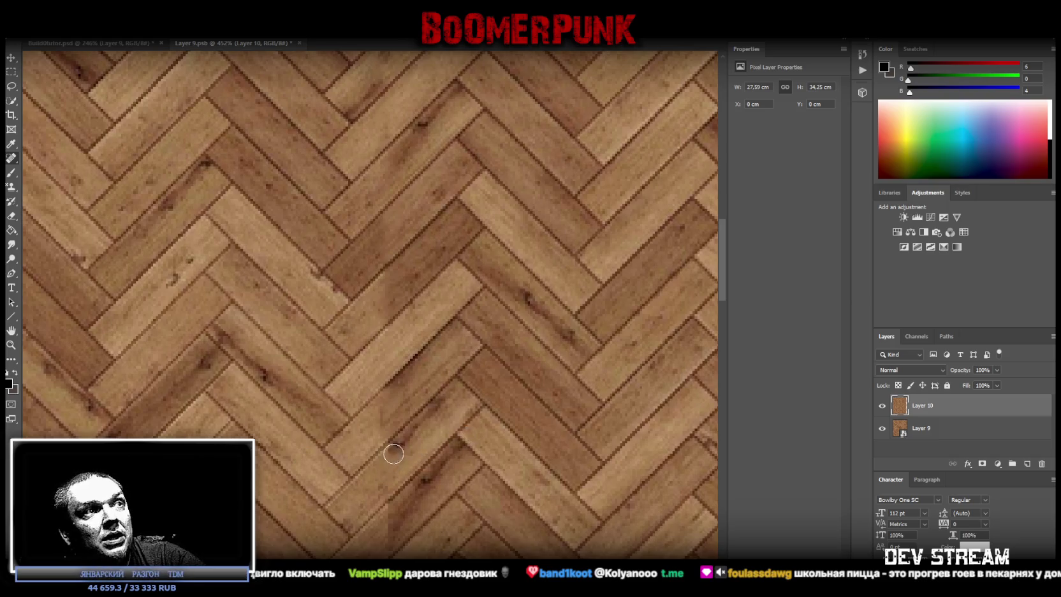
Heal the middle stretch of the seam and touch up a leftover spot below it
{"action": "scroll", "coordinate": [405, 460], "scroll_direction": "down", "scroll_amount": 3}
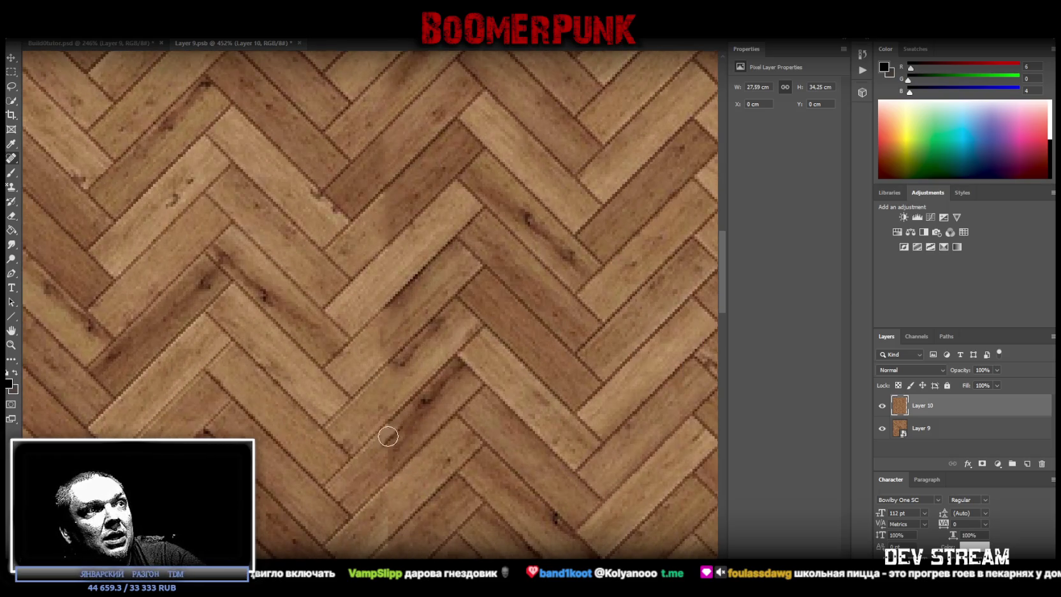
{"action": "left_click_drag", "start_coordinate": [394, 445], "coordinate": [395, 440]}
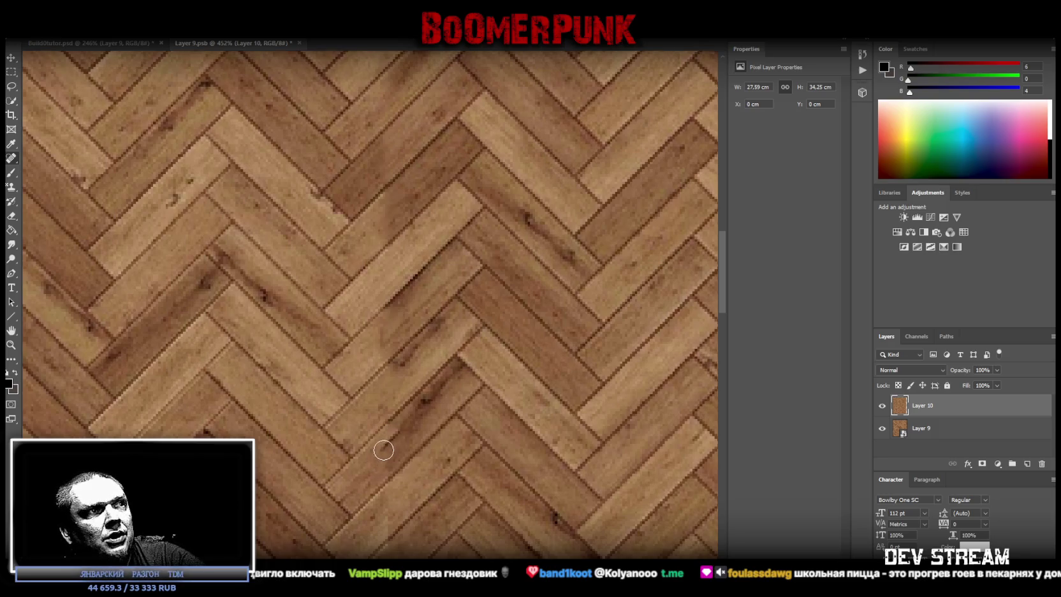
{"action": "scroll", "coordinate": [445, 483], "scroll_direction": "down", "scroll_amount": 1}
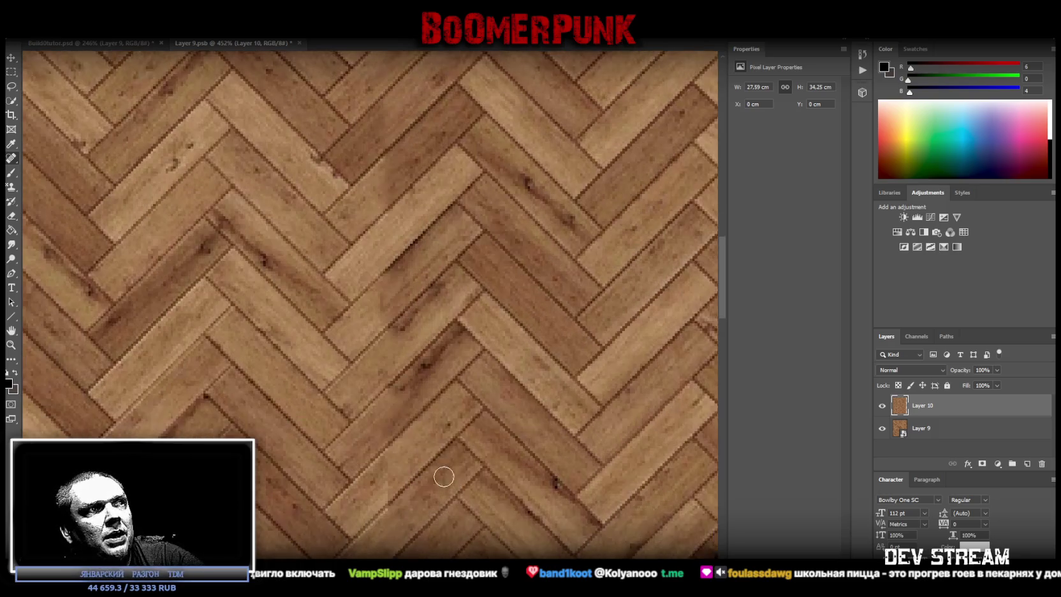
{"action": "scroll", "coordinate": [405, 435], "scroll_direction": "down", "scroll_amount": 2}
{"action": "left_click", "coordinate": [381, 461]}
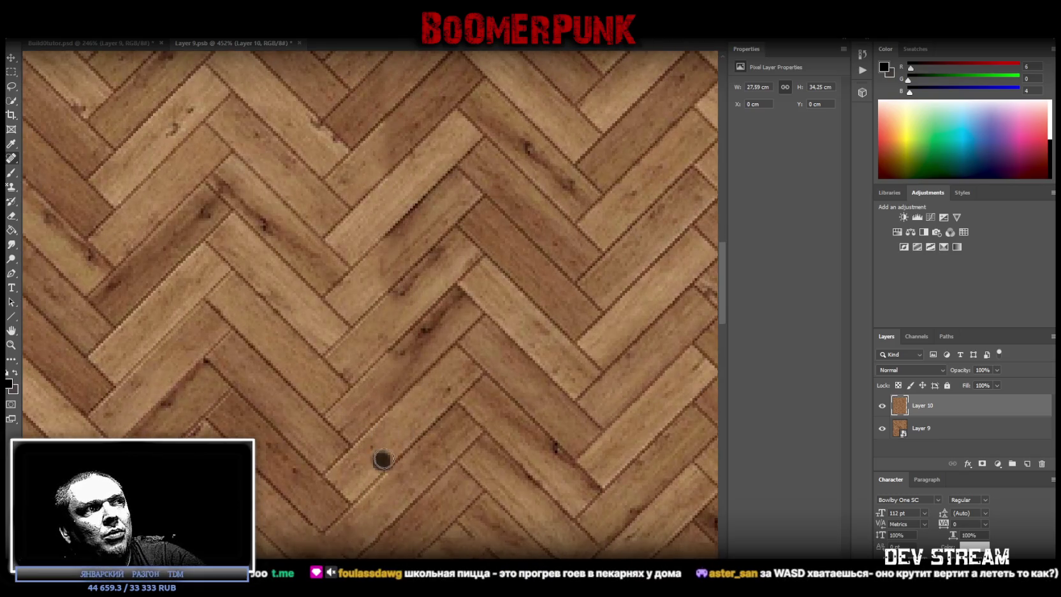
Paint healing strokes along the lower part of the seam
{"action": "scroll", "coordinate": [391, 426], "scroll_direction": "down", "scroll_amount": 2}
{"action": "scroll", "coordinate": [391, 421], "scroll_direction": "down", "scroll_amount": 3}
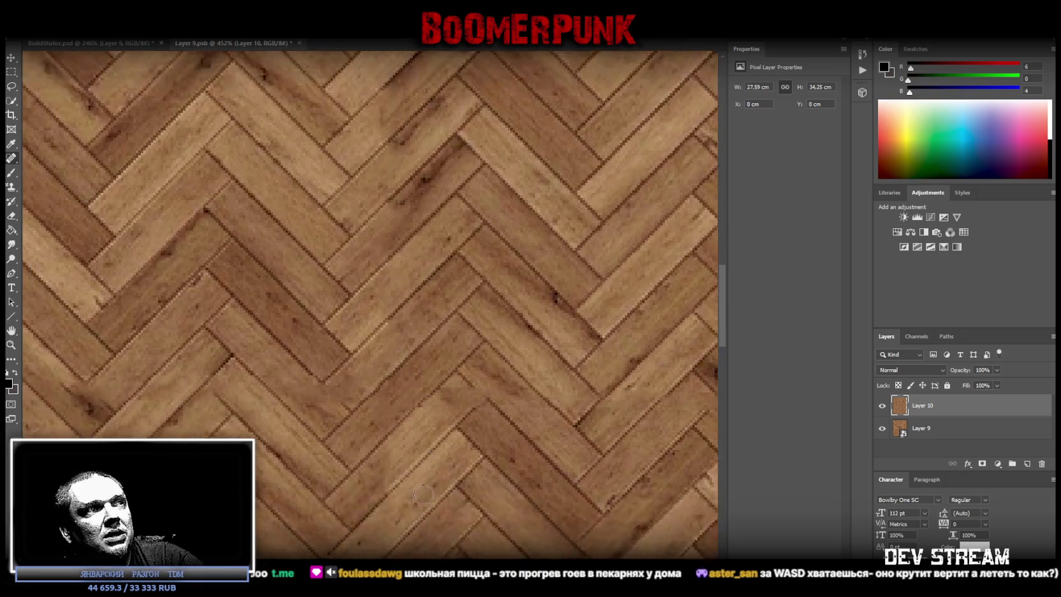
{"action": "scroll", "coordinate": [401, 395], "scroll_direction": "down", "scroll_amount": 2}
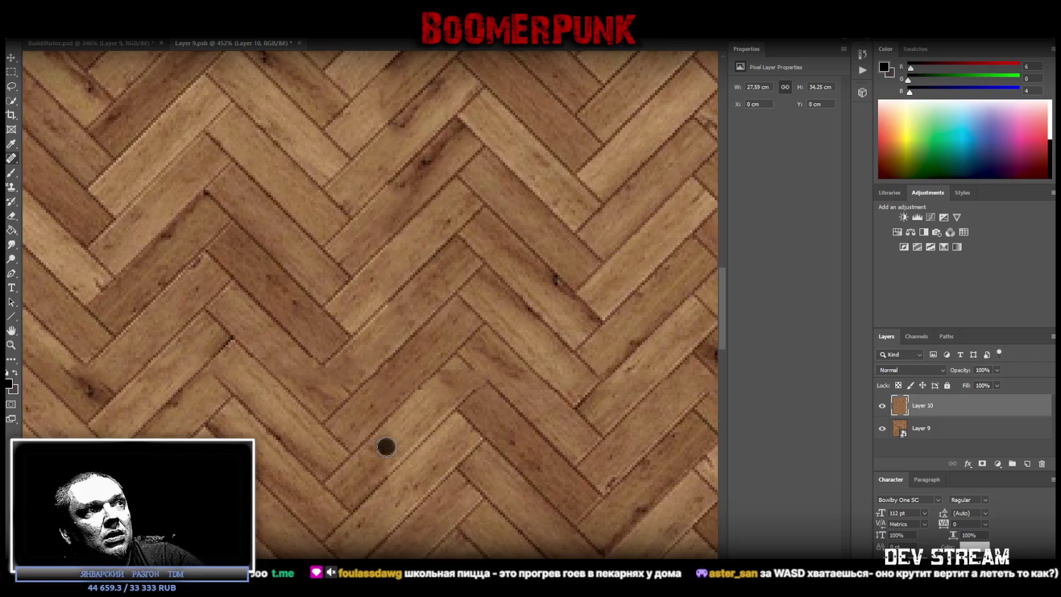
{"action": "scroll", "coordinate": [391, 434], "scroll_direction": "down", "scroll_amount": 1}
{"action": "scroll", "coordinate": [390, 408], "scroll_direction": "down", "scroll_amount": 2}
{"action": "left_click_drag", "start_coordinate": [388, 407], "coordinate": [378, 438]}
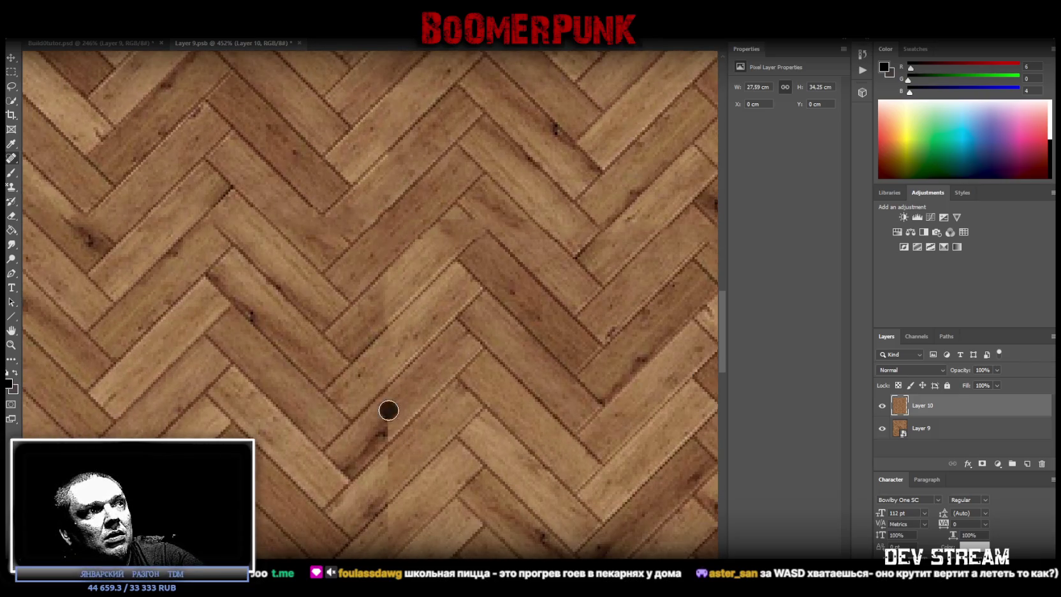
{"action": "scroll", "coordinate": [392, 438], "scroll_direction": "down", "scroll_amount": 1}
{"action": "scroll", "coordinate": [391, 437], "scroll_direction": "down", "scroll_amount": 1}
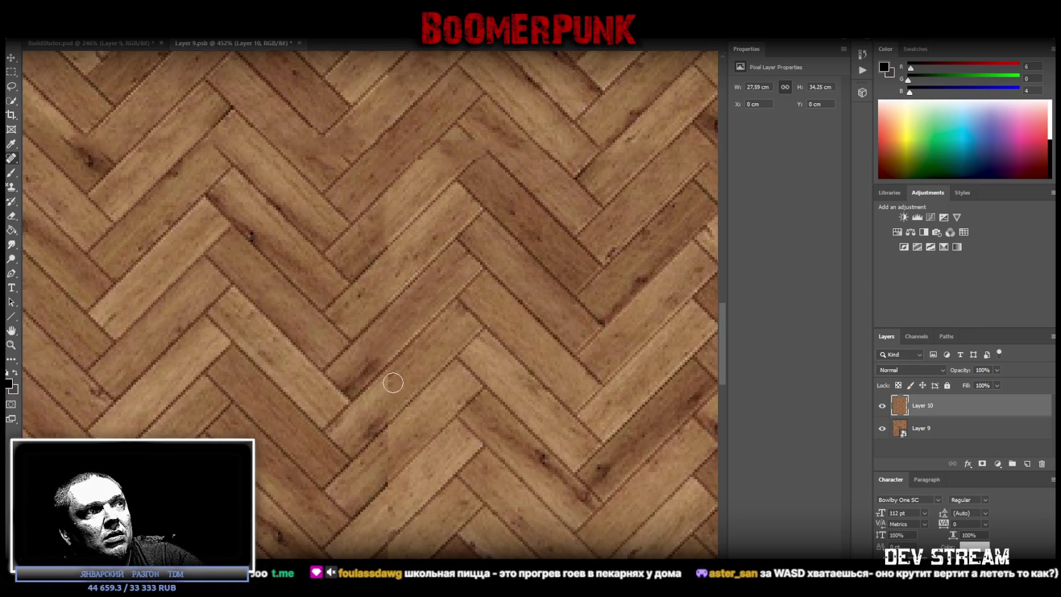
{"action": "left_click_drag", "start_coordinate": [391, 376], "coordinate": [367, 423]}
{"action": "scroll", "coordinate": [407, 436], "scroll_direction": "down", "scroll_amount": 1}
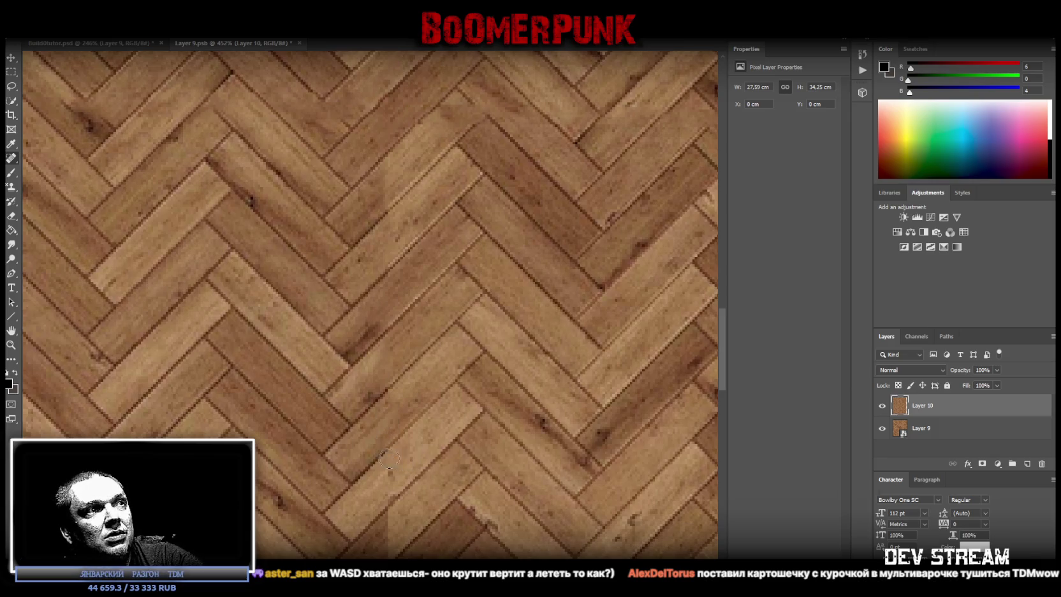
{"action": "scroll", "coordinate": [390, 458], "scroll_direction": "down", "scroll_amount": 1}
{"action": "scroll", "coordinate": [421, 446], "scroll_direction": "down", "scroll_amount": 2}
{"action": "scroll", "coordinate": [413, 338], "scroll_direction": "down", "scroll_amount": 1}
Heal the seam below the boards, dabbing repeatedly until the mismatches blend
{"action": "left_click_drag", "start_coordinate": [387, 348], "coordinate": [385, 399]}
{"action": "left_click", "coordinate": [373, 372]}
{"action": "left_click", "coordinate": [382, 377]}
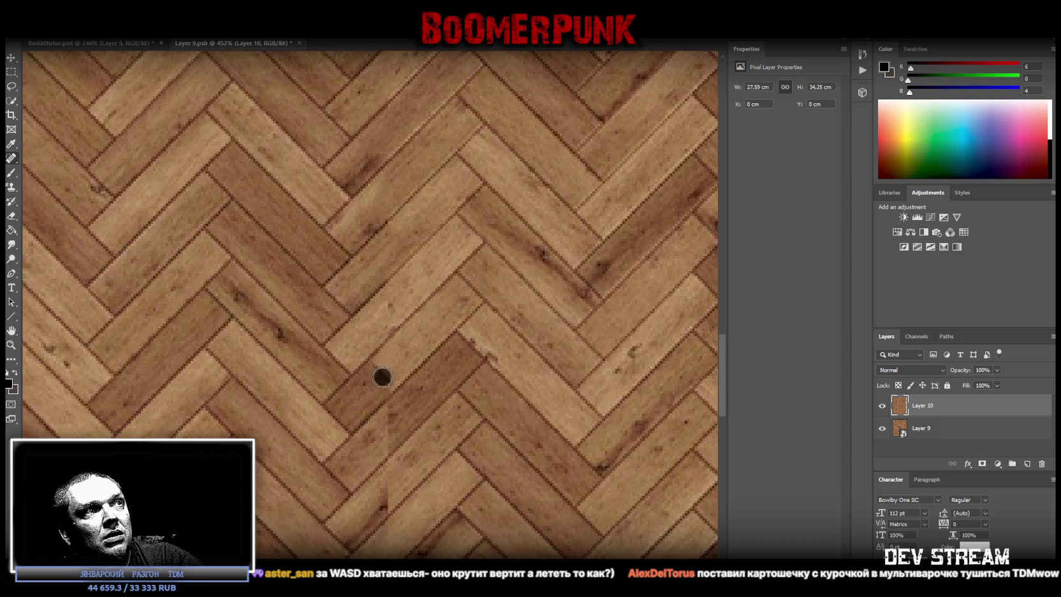
{"action": "left_click", "coordinate": [376, 375]}
{"action": "left_click", "coordinate": [378, 377]}
{"action": "left_click", "coordinate": [379, 380]}
{"action": "left_click", "coordinate": [388, 372]}
{"action": "left_click", "coordinate": [379, 372]}
{"action": "left_click", "coordinate": [384, 366]}
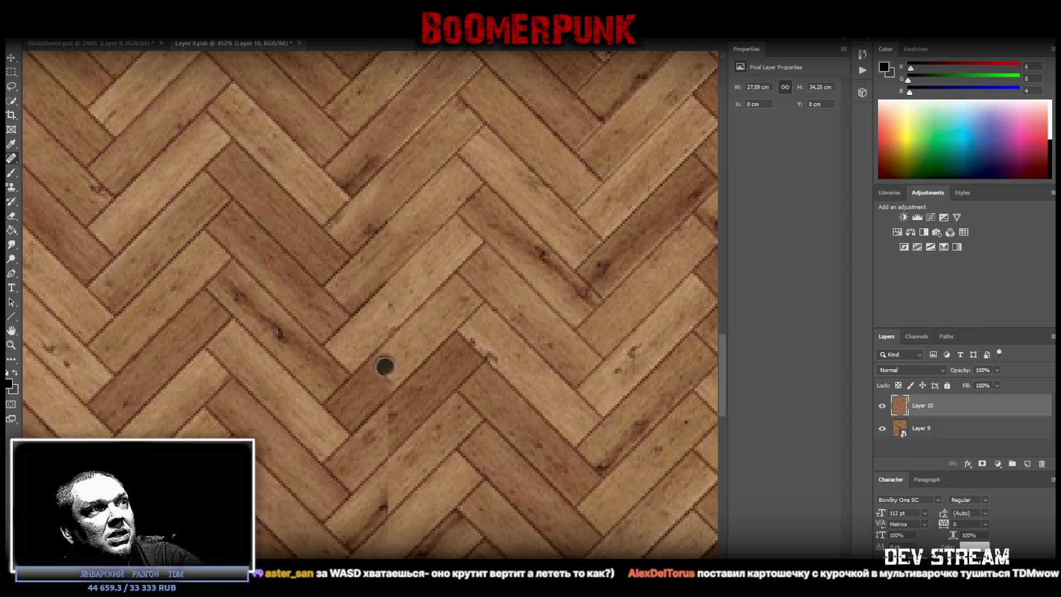
Heal a rough spot and a diagonal stretch of the seam, then sample the wood-brown colour
{"action": "scroll", "coordinate": [370, 392], "scroll_direction": "up", "scroll_amount": 2}
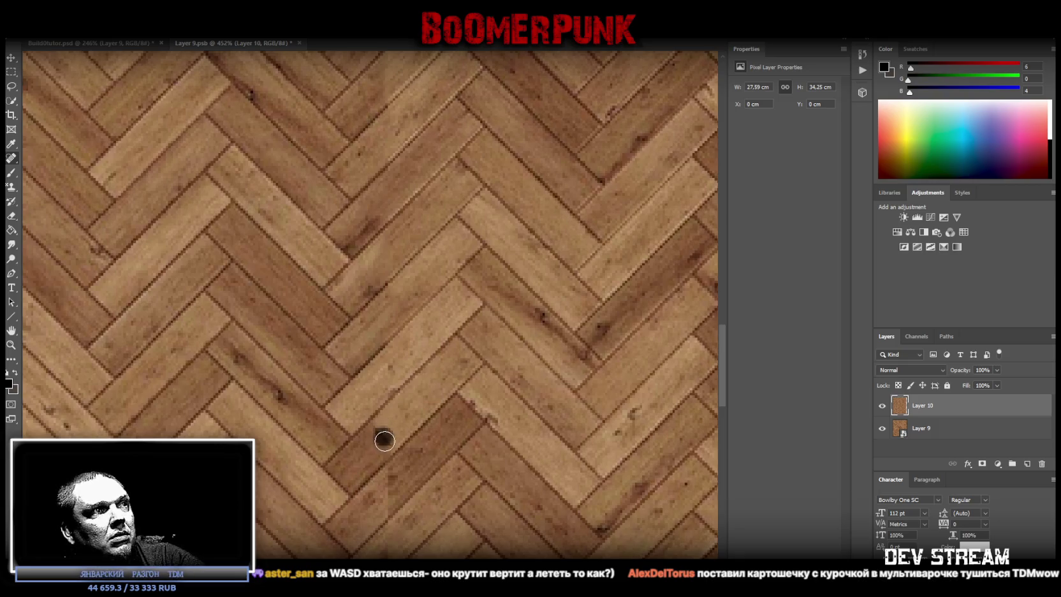
{"action": "left_click", "coordinate": [375, 439]}
{"action": "left_click_drag", "start_coordinate": [354, 464], "coordinate": [377, 435]}
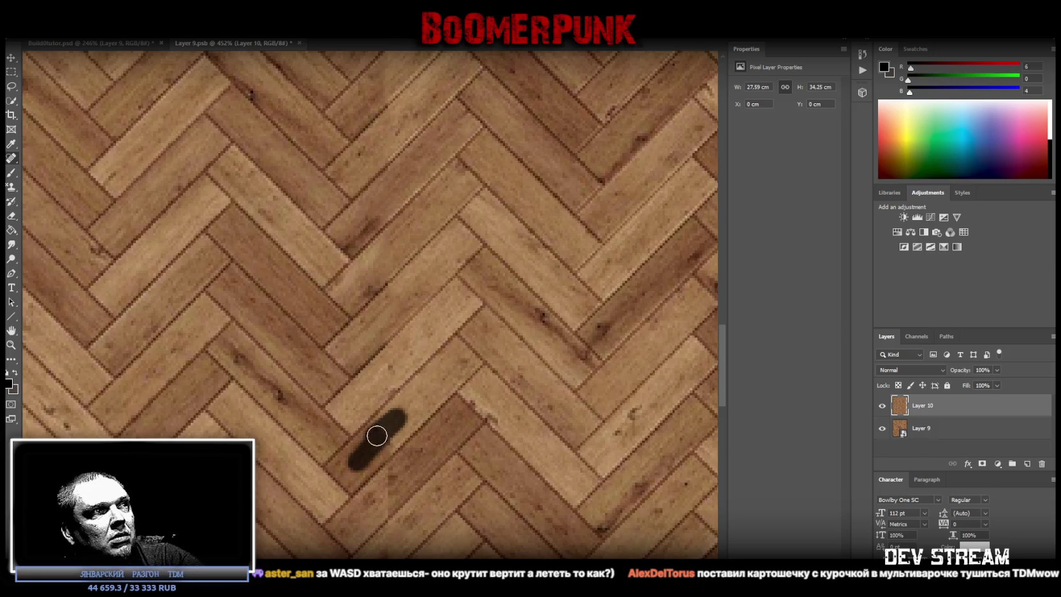
{"action": "mouse_move", "coordinate": [355, 463]}
{"action": "left_mouse_down"}
{"action": "mouse_move", "coordinate": [369, 439]}
{"action": "mouse_move", "coordinate": [366, 458]}
{"action": "left_mouse_up"}
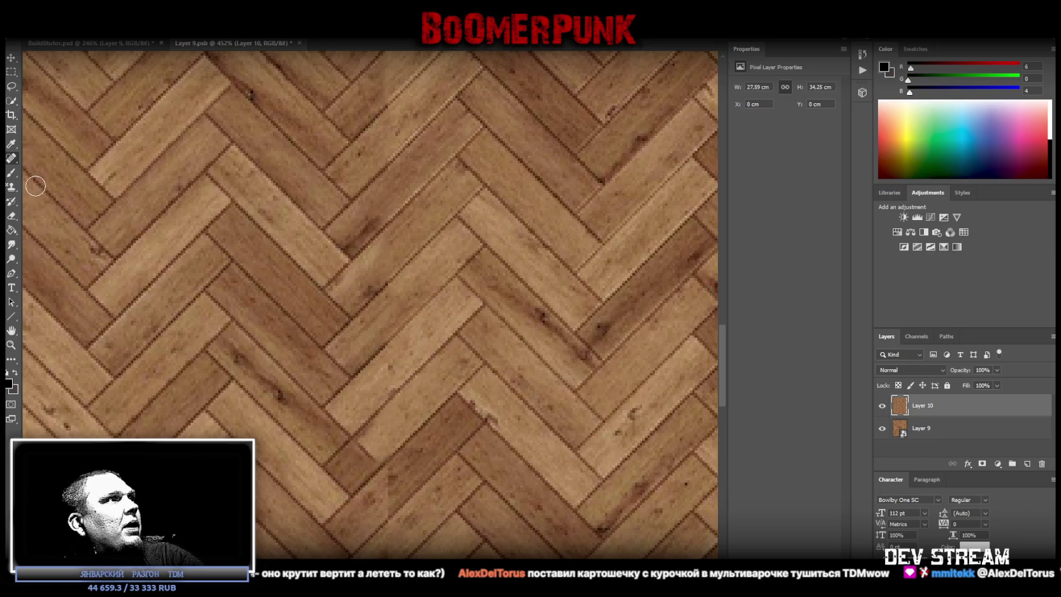
{"action": "left_click", "coordinate": [373, 444], "text": "alt"}
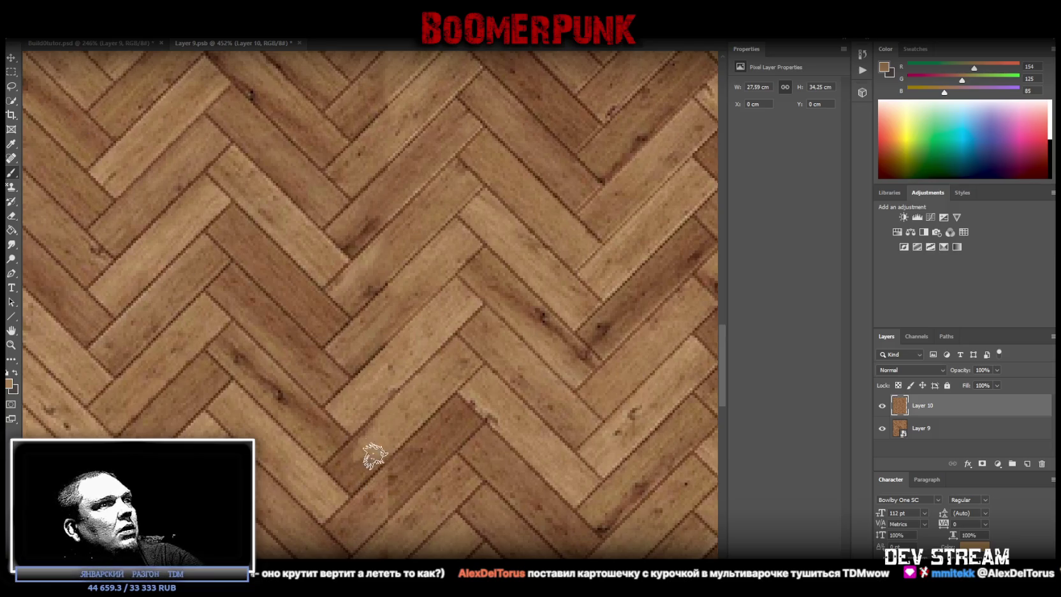
Return to the Healing Brush and heal the seam and small spots near it
{"action": "scroll", "coordinate": [376, 444], "scroll_direction": "down", "scroll_amount": 2}
{"action": "left_click", "coordinate": [10, 159]}
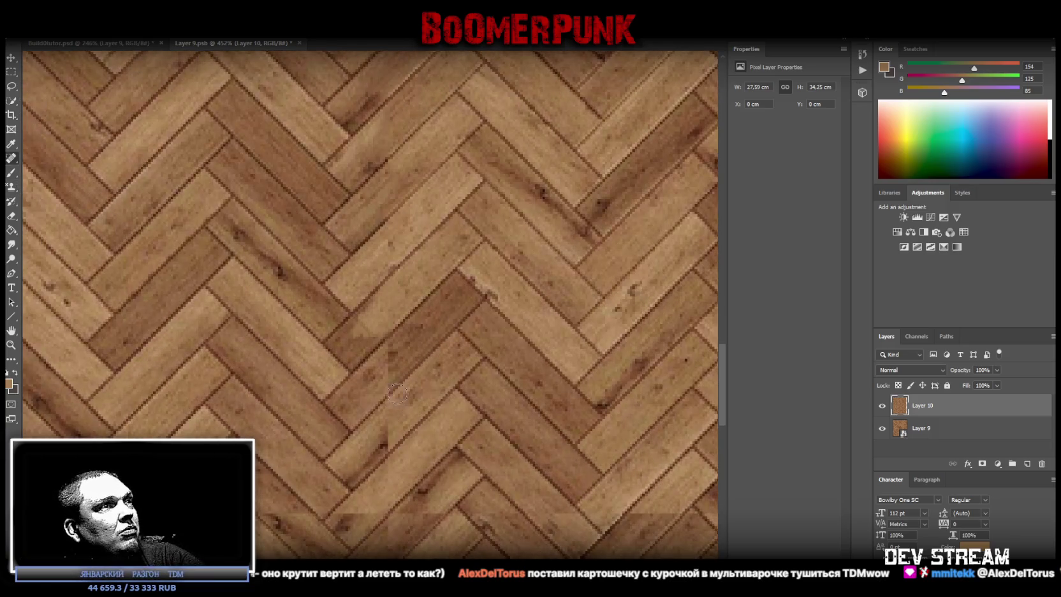
{"action": "left_click_drag", "start_coordinate": [390, 354], "coordinate": [383, 380]}
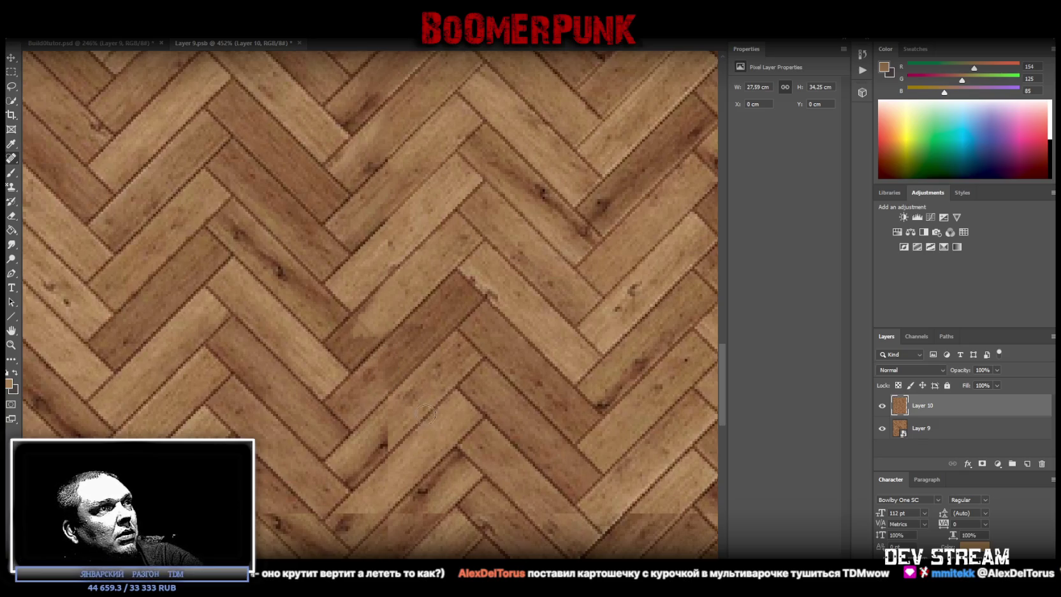
{"action": "left_click_drag", "start_coordinate": [387, 419], "coordinate": [380, 451]}
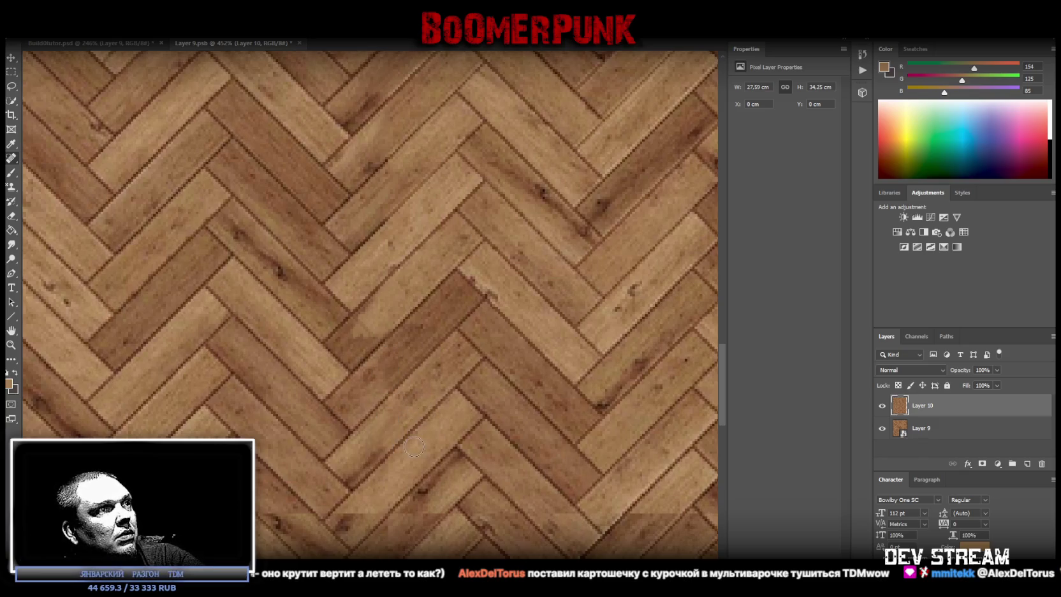
{"action": "scroll", "coordinate": [408, 442], "scroll_direction": "down", "scroll_amount": 2}
{"action": "left_click", "coordinate": [387, 358]}
{"action": "mouse_move", "coordinate": [341, 412]}
{"action": "left_mouse_down"}
{"action": "mouse_move", "coordinate": [366, 397]}
{"action": "mouse_move", "coordinate": [434, 401]}
{"action": "left_mouse_up"}
Blend further patches of the seam into the surrounding wood
{"action": "scroll", "coordinate": [417, 433], "scroll_direction": "down", "scroll_amount": 1}
{"action": "scroll", "coordinate": [401, 426], "scroll_direction": "down", "scroll_amount": 1}
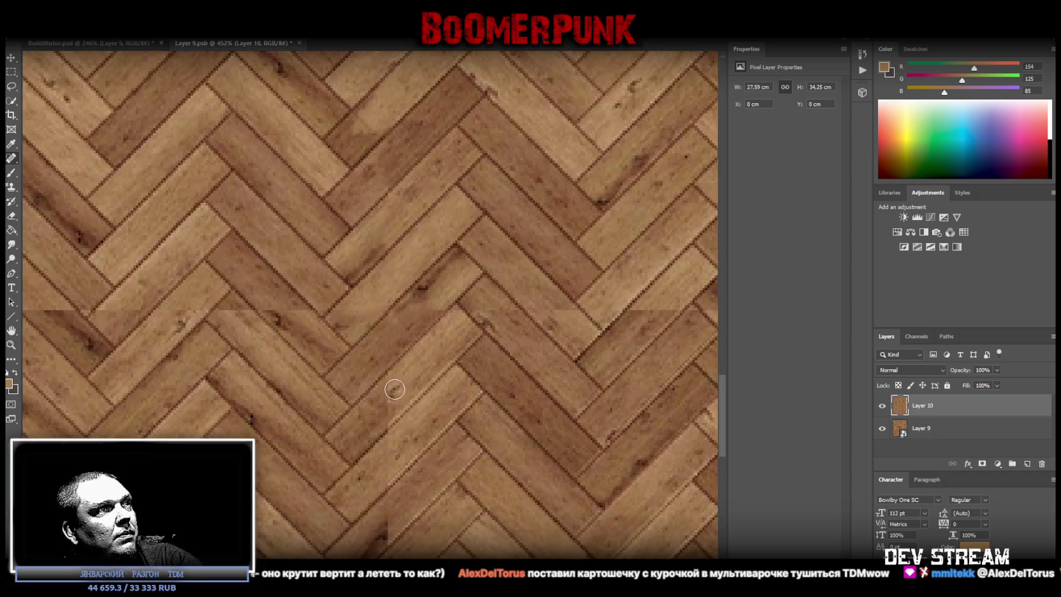
{"action": "mouse_move", "coordinate": [393, 431]}
{"action": "left_mouse_down"}
{"action": "mouse_move", "coordinate": [379, 446]}
{"action": "mouse_move", "coordinate": [370, 427]}
{"action": "mouse_move", "coordinate": [389, 422]}
{"action": "left_mouse_up"}
{"action": "scroll", "coordinate": [414, 436], "scroll_direction": "down", "scroll_amount": 2}
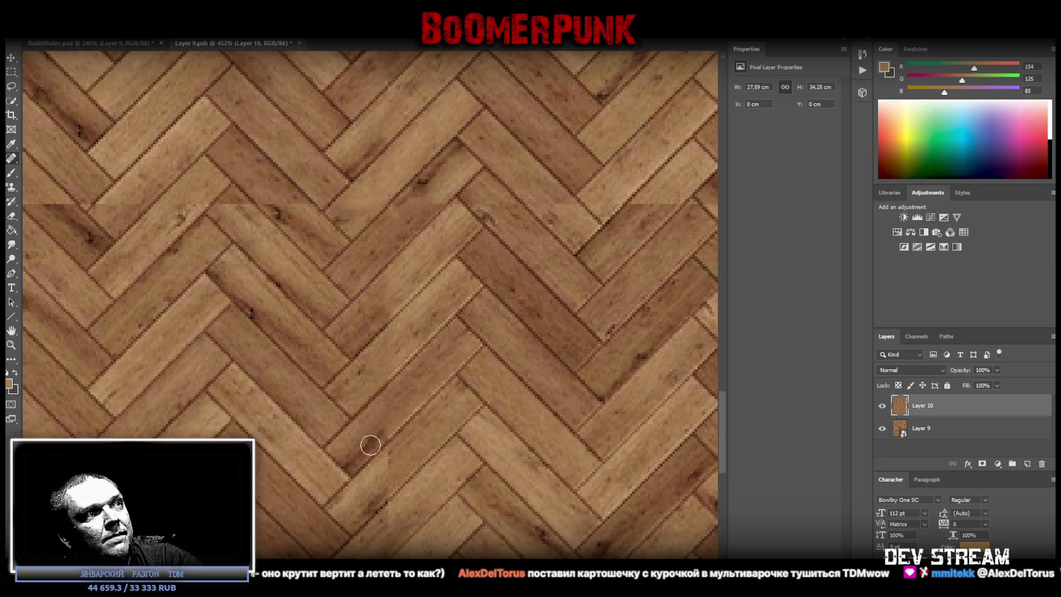
{"action": "scroll", "coordinate": [403, 443], "scroll_direction": "down", "scroll_amount": 2}
{"action": "left_click_drag", "start_coordinate": [379, 386], "coordinate": [398, 370]}
{"action": "left_click_drag", "start_coordinate": [386, 411], "coordinate": [393, 400]}
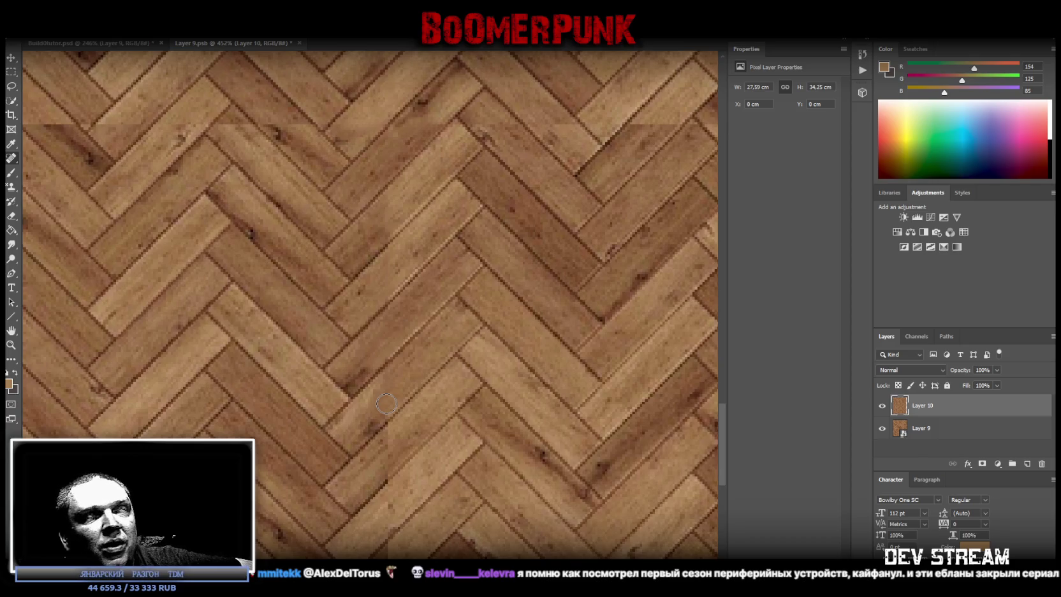
Heal the seam running down the boards and touch up its small dark spots
{"action": "scroll", "coordinate": [386, 404], "scroll_direction": "down", "scroll_amount": 2}
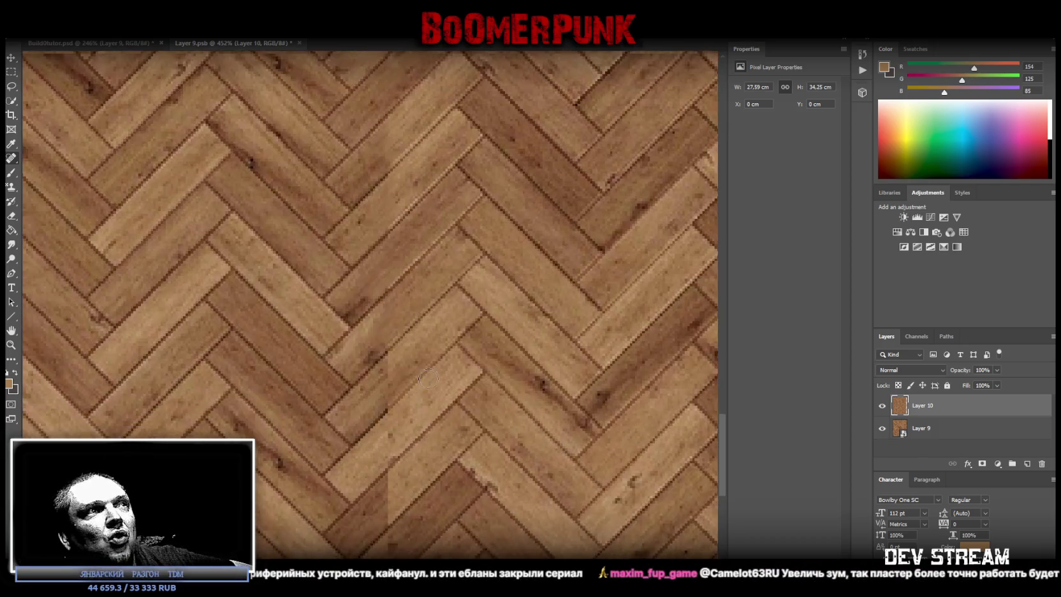
{"action": "scroll", "coordinate": [394, 362], "scroll_direction": "down", "scroll_amount": 2}
{"action": "mouse_move", "coordinate": [393, 327]}
{"action": "left_mouse_down"}
{"action": "mouse_move", "coordinate": [383, 363]}
{"action": "mouse_move", "coordinate": [392, 389]}
{"action": "left_mouse_up"}
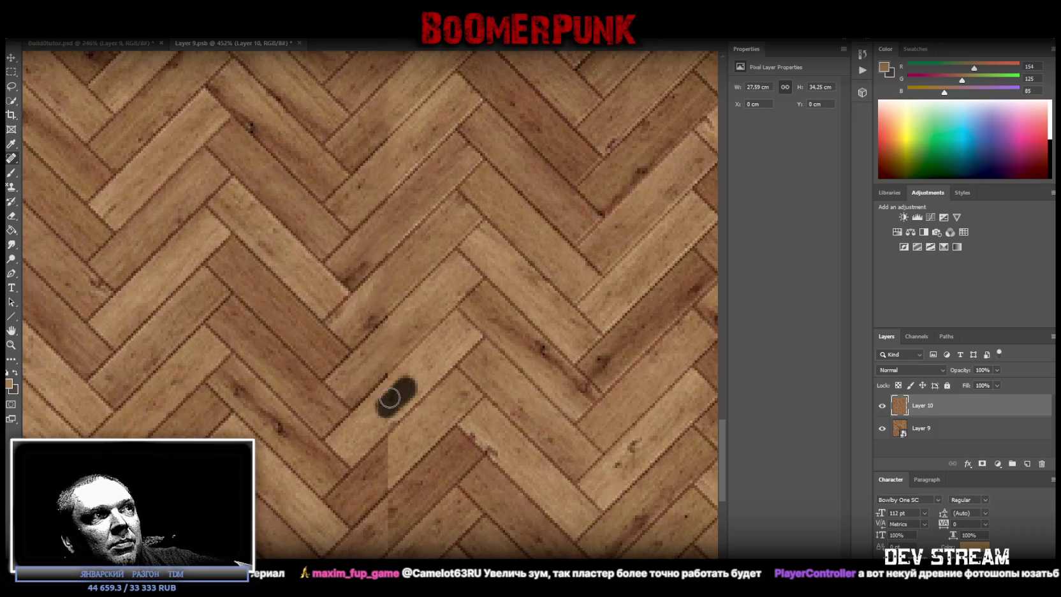
{"action": "left_click", "coordinate": [379, 422]}
{"action": "left_click", "coordinate": [375, 422]}
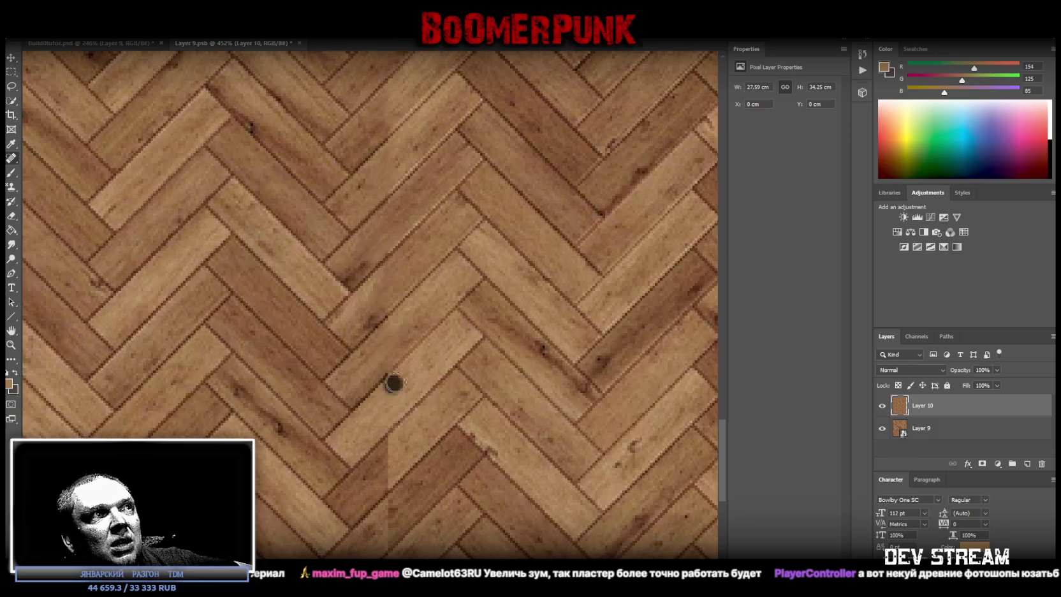
{"action": "scroll", "coordinate": [399, 410], "scroll_direction": "down", "scroll_amount": 2}
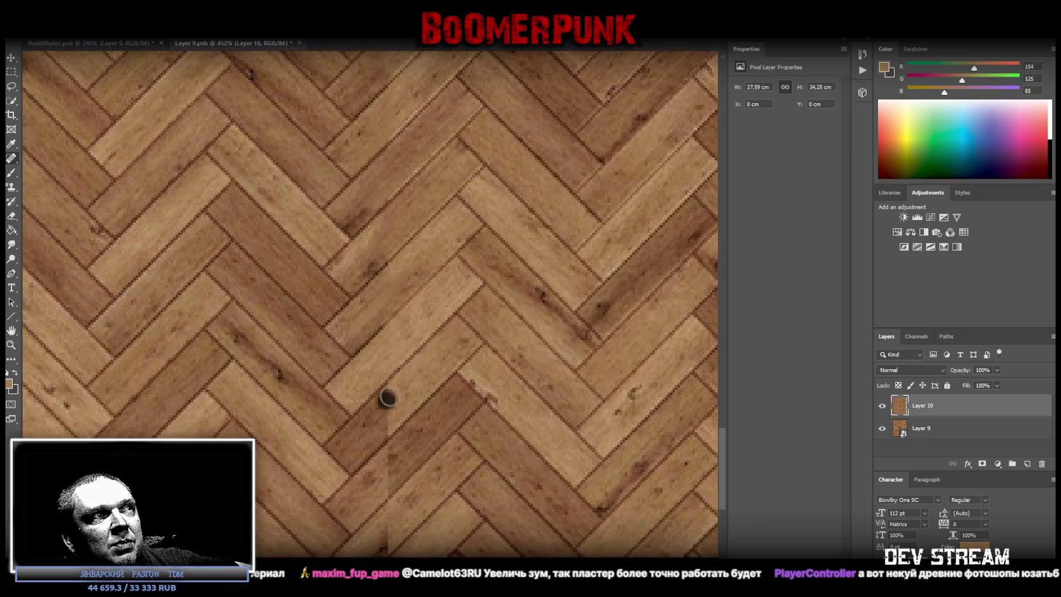
{"action": "mouse_move", "coordinate": [388, 397]}
{"action": "left_mouse_down"}
{"action": "mouse_move", "coordinate": [373, 439]}
{"action": "mouse_move", "coordinate": [385, 407]}
{"action": "left_mouse_up"}
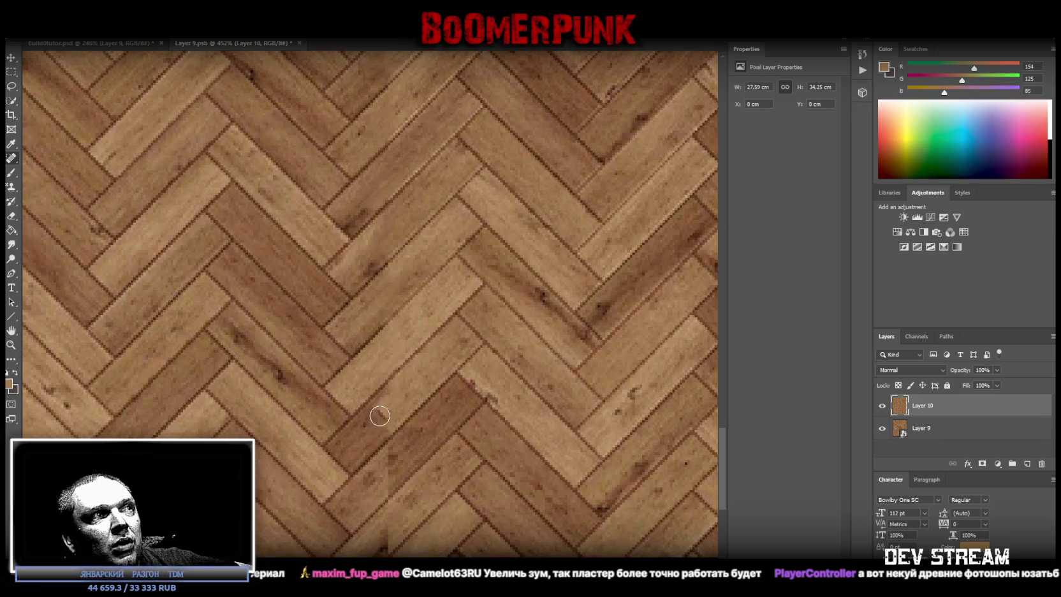
{"action": "mouse_move", "coordinate": [378, 424]}
{"action": "left_mouse_down"}
{"action": "mouse_move", "coordinate": [401, 392]}
{"action": "mouse_move", "coordinate": [392, 414]}
{"action": "left_mouse_up"}
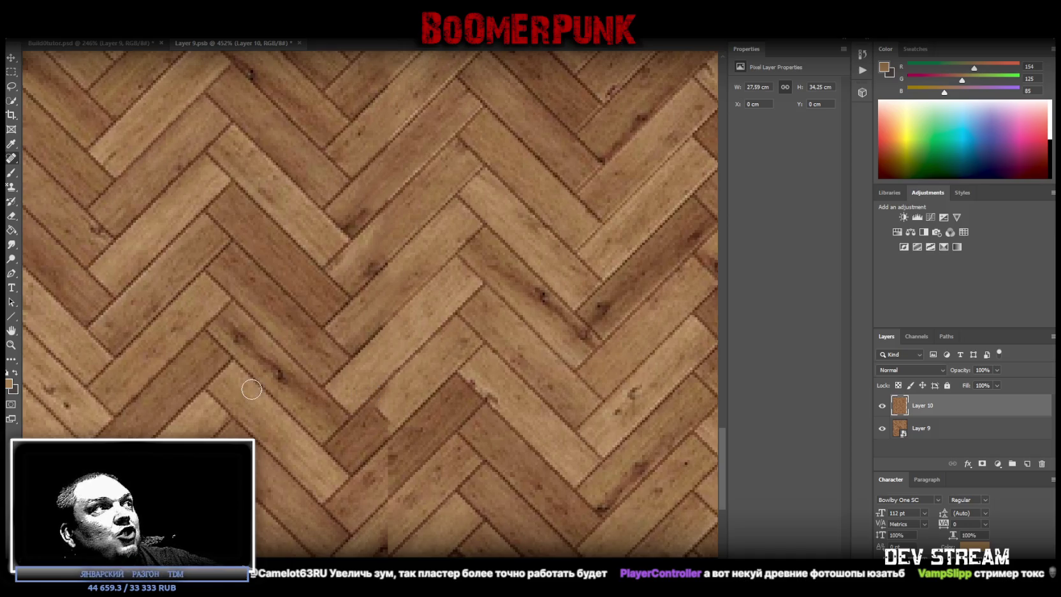
Zoom to pixel level on the plank joint and repaint the broken diagonal edge
{"action": "left_click", "coordinate": [11, 345]}
{"action": "left_click_drag", "start_coordinate": [336, 444], "coordinate": [441, 443]}
{"action": "left_click", "coordinate": [11, 158]}
{"action": "mouse_move", "coordinate": [421, 250]}
{"action": "left_mouse_down"}
{"action": "mouse_move", "coordinate": [467, 278]}
{"action": "mouse_move", "coordinate": [454, 292]}
{"action": "mouse_move", "coordinate": [450, 279]}
{"action": "left_mouse_up"}
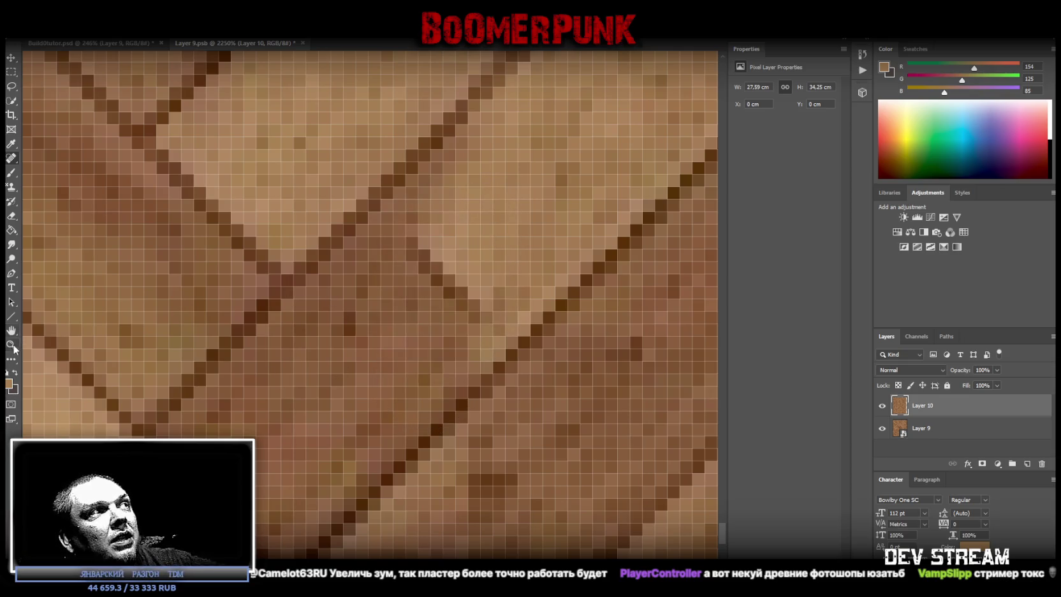
Zoom out to view the whole herringbone texture, then zoom into its lower-middle area
{"action": "left_click", "coordinate": [11, 344]}
{"action": "left_click_drag", "start_coordinate": [383, 395], "coordinate": [289, 392]}
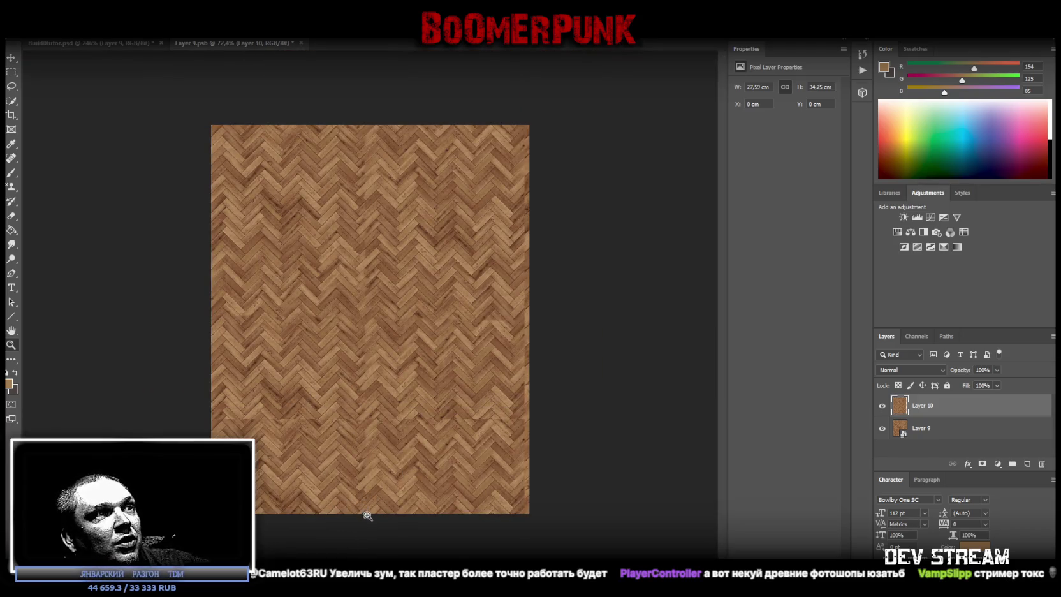
{"action": "left_click", "coordinate": [367, 513]}
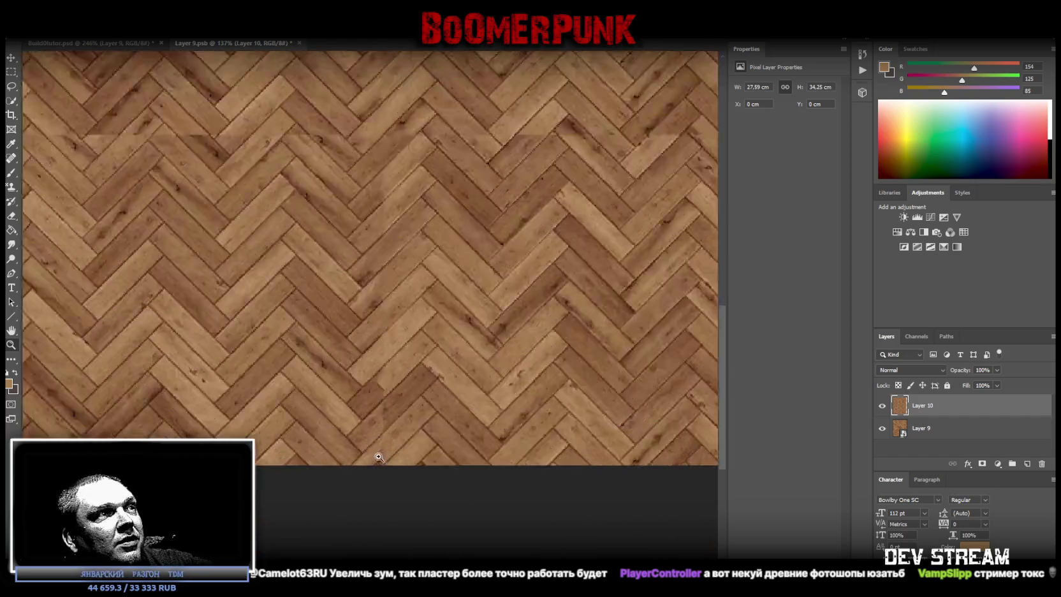
{"action": "left_click", "coordinate": [376, 405]}
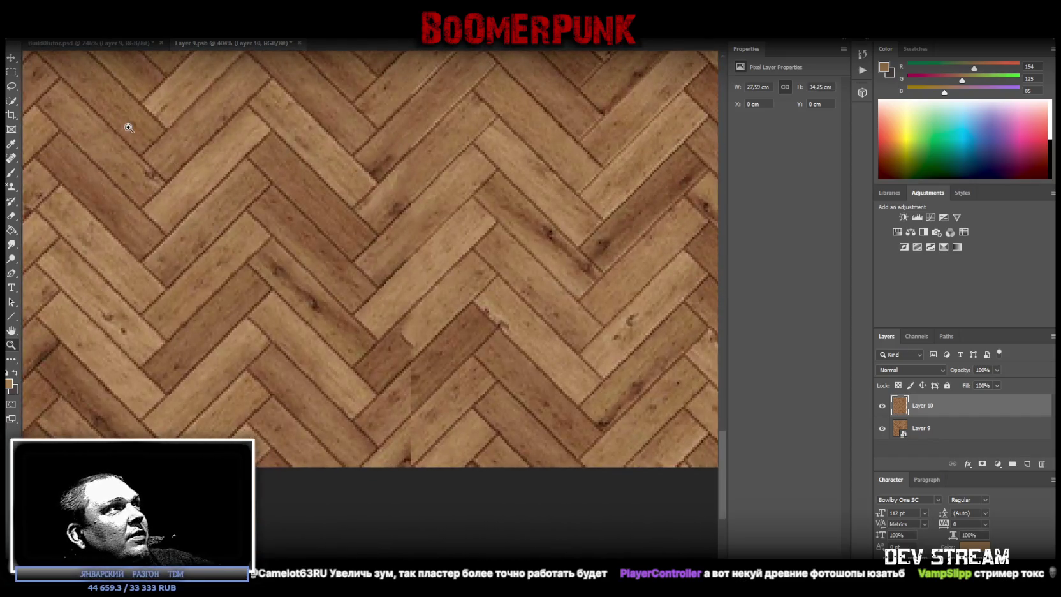
{"action": "key", "text": "s"}
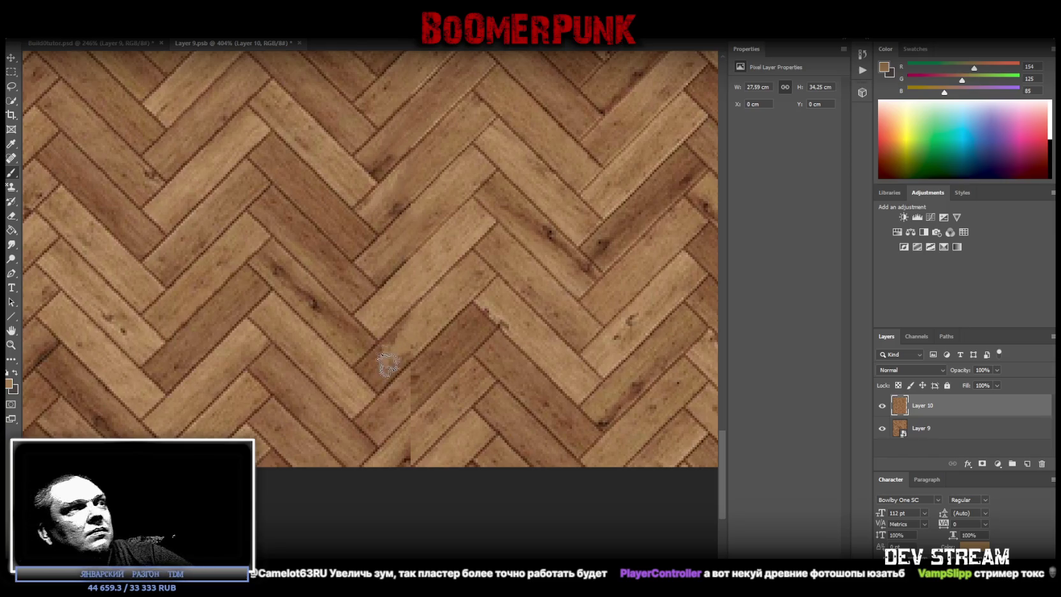
{"action": "scroll", "coordinate": [427, 379], "scroll_direction": "down", "scroll_amount": 1}
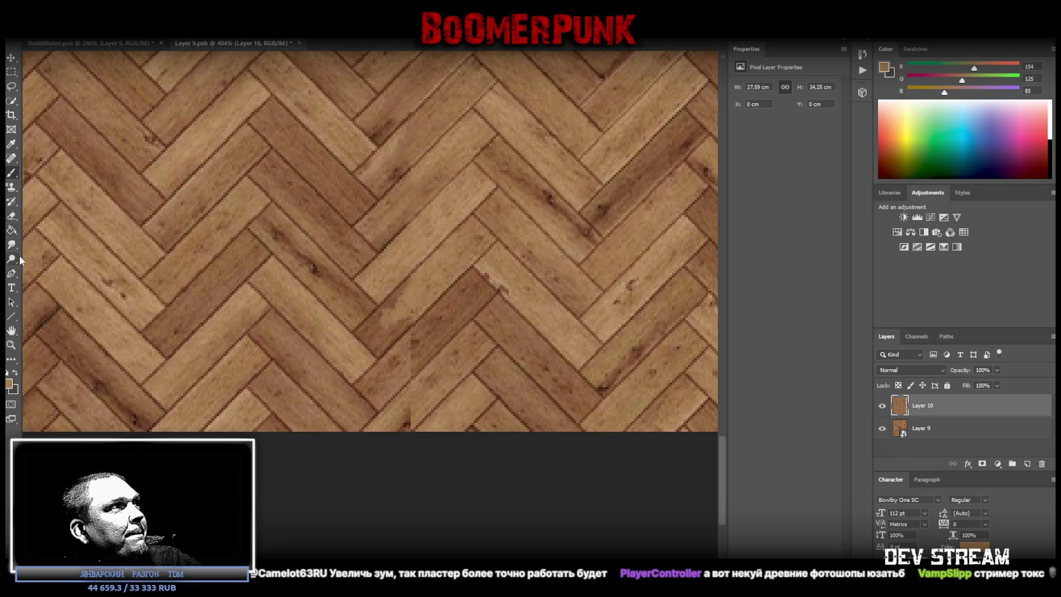
Spot-heal the small flaws near the bottom centre and one beside the seam
{"action": "left_click", "coordinate": [10, 159]}
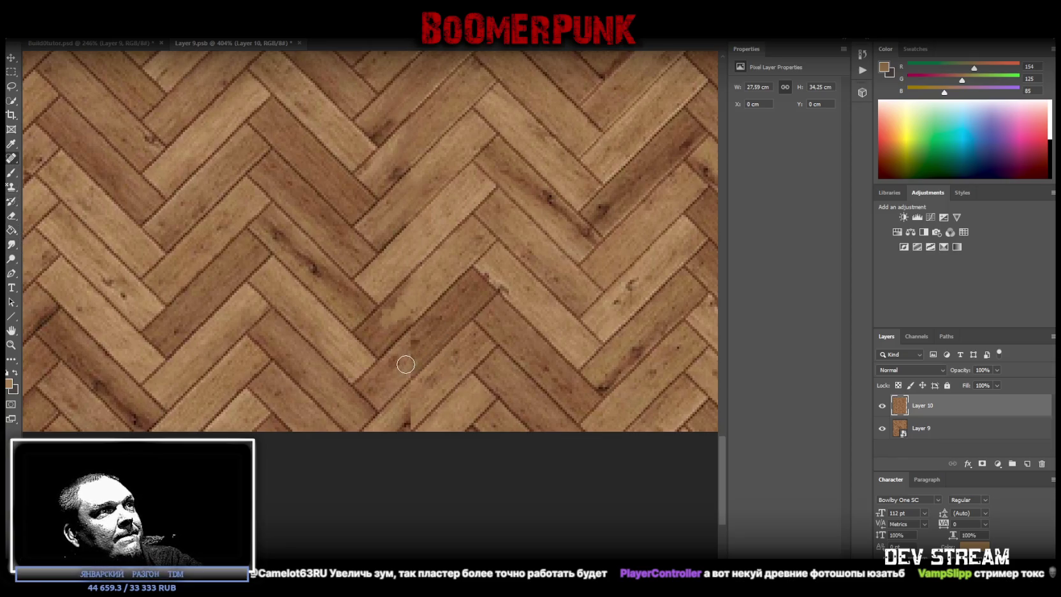
{"action": "left_click", "coordinate": [413, 410]}
{"action": "left_click", "coordinate": [405, 416]}
{"action": "left_click", "coordinate": [407, 421]}
{"action": "left_click", "coordinate": [421, 387]}
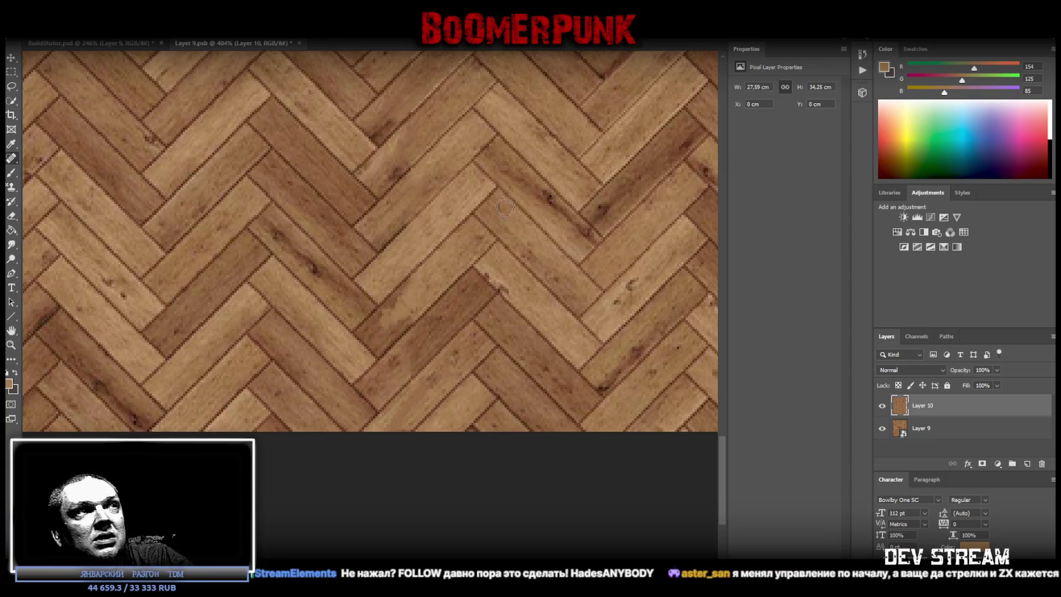
Heal the left part of the horizontal seam across the parquet texture with the Healing Brush
{"action": "scroll", "coordinate": [382, 318], "scroll_direction": "up", "scroll_amount": 5}
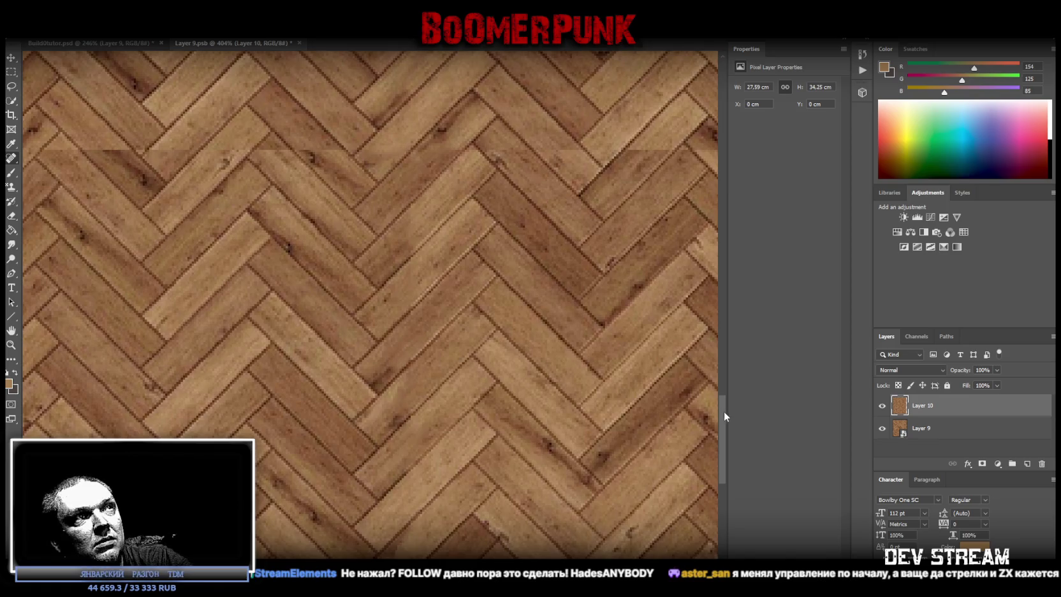
{"action": "mouse_move", "coordinate": [724, 412]}
{"action": "left_mouse_down"}
{"action": "mouse_move", "coordinate": [725, 130]}
{"action": "mouse_move", "coordinate": [711, 391]}
{"action": "left_mouse_up"}
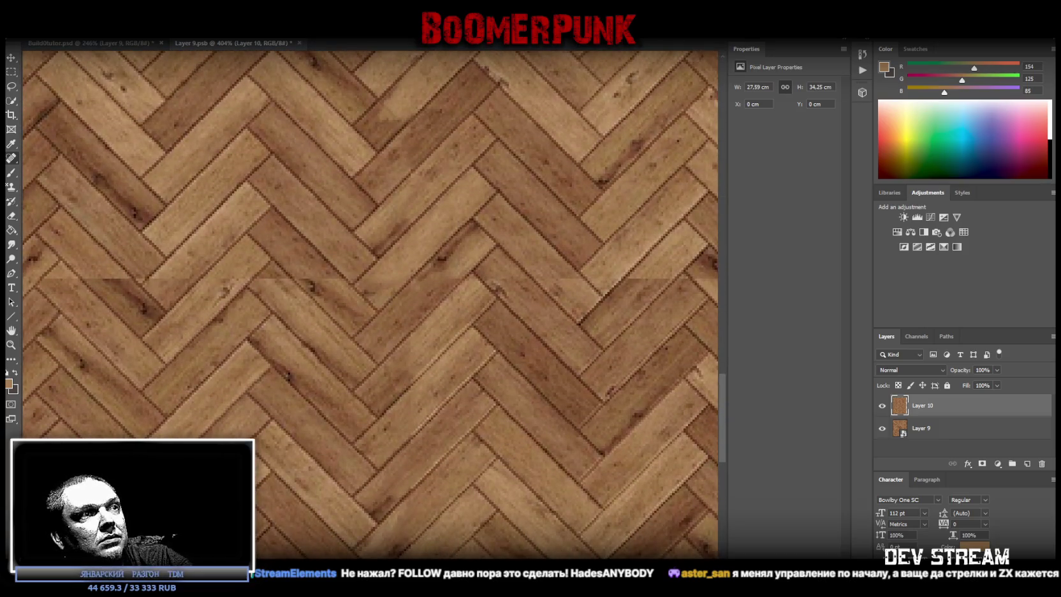
{"action": "scroll", "coordinate": [326, 406], "scroll_direction": "left", "scroll_amount": 5, "text": "ctrl"}
{"action": "scroll", "coordinate": [326, 406], "scroll_direction": "right", "scroll_amount": 1, "text": "ctrl"}
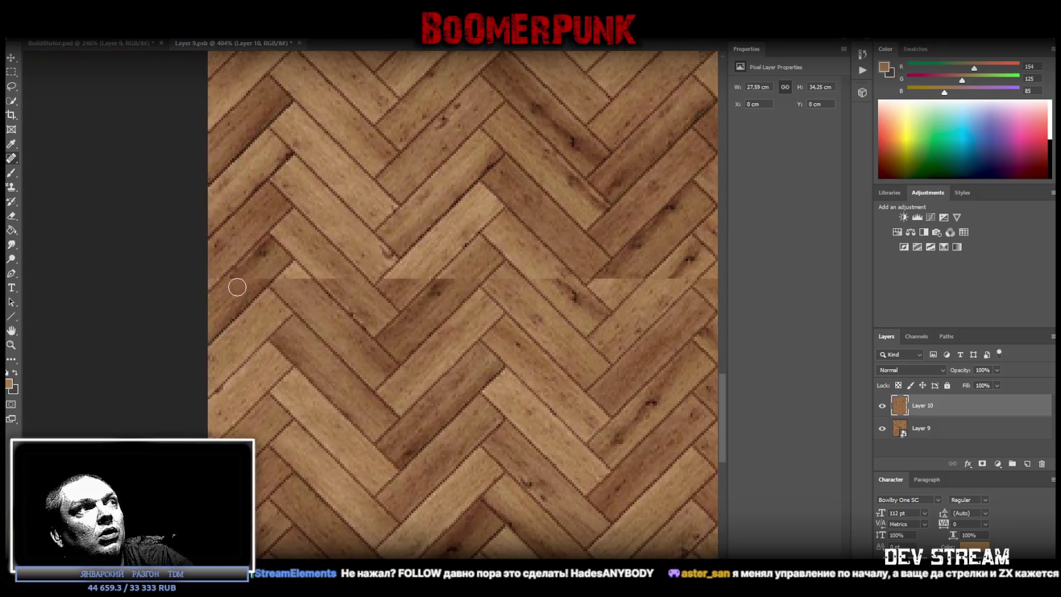
{"action": "mouse_move", "coordinate": [237, 287]}
{"action": "left_mouse_down"}
{"action": "mouse_move", "coordinate": [257, 271]}
{"action": "mouse_move", "coordinate": [241, 292]}
{"action": "left_mouse_up"}
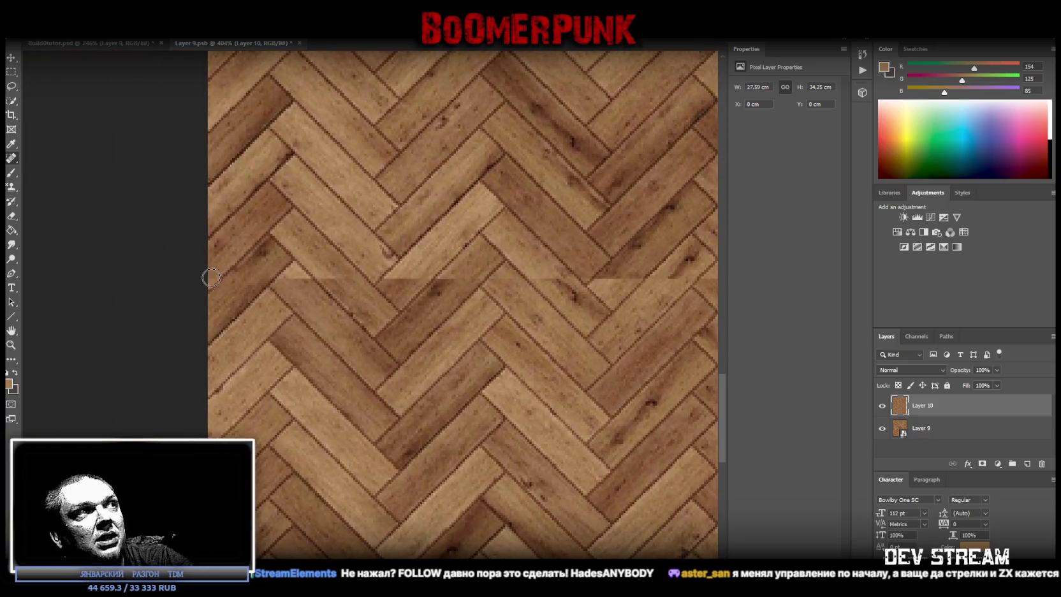
{"action": "mouse_move", "coordinate": [295, 289]}
{"action": "left_mouse_down"}
{"action": "mouse_move", "coordinate": [290, 281]}
{"action": "mouse_move", "coordinate": [473, 281]}
{"action": "left_mouse_up"}
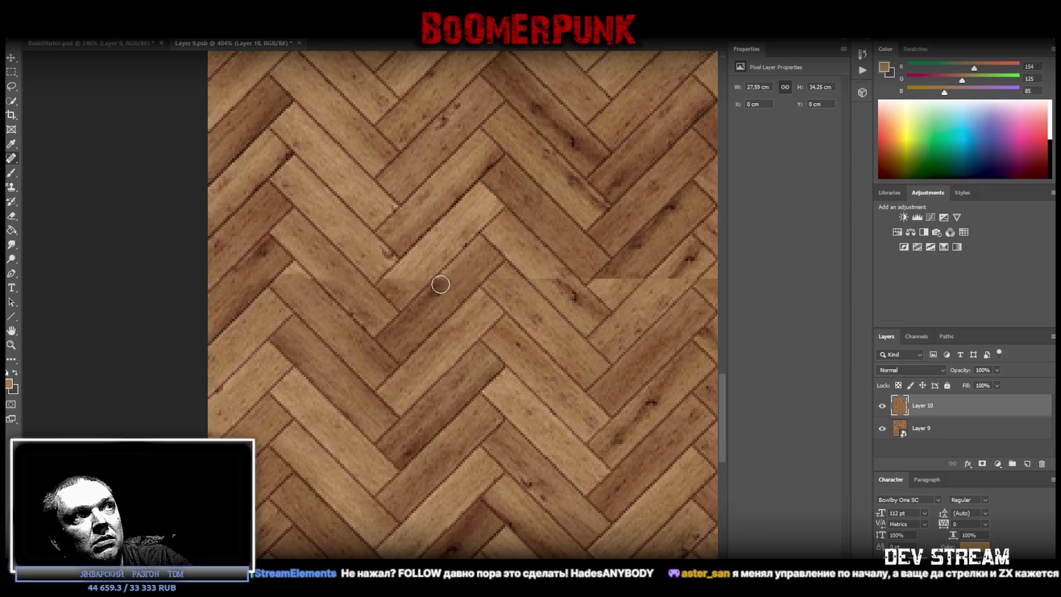
{"action": "left_click_drag", "start_coordinate": [542, 279], "coordinate": [640, 273]}
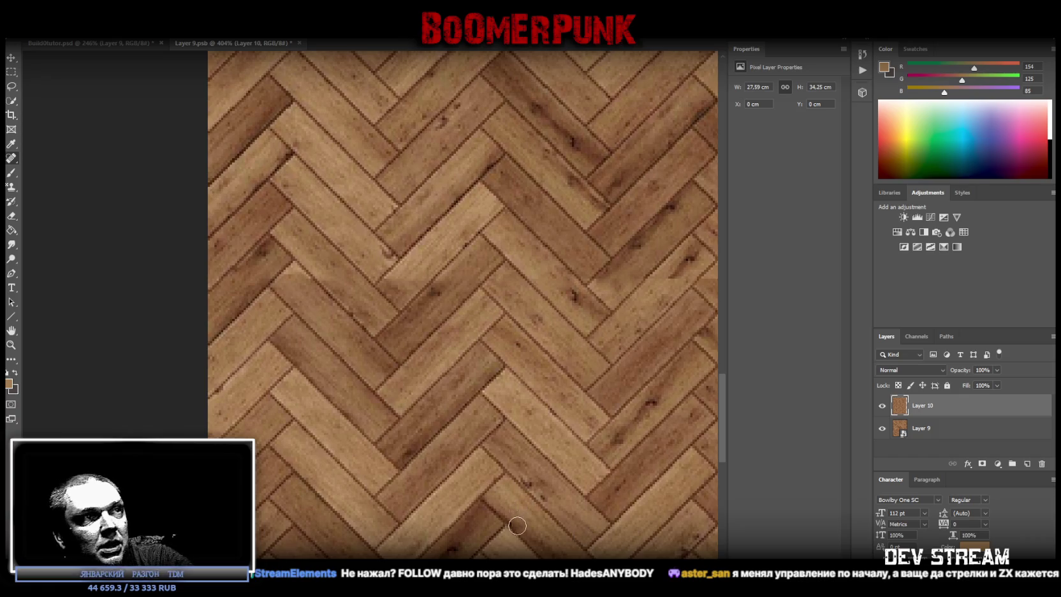
{"action": "scroll", "coordinate": [370, 304], "scroll_direction": "right", "scroll_amount": 5}
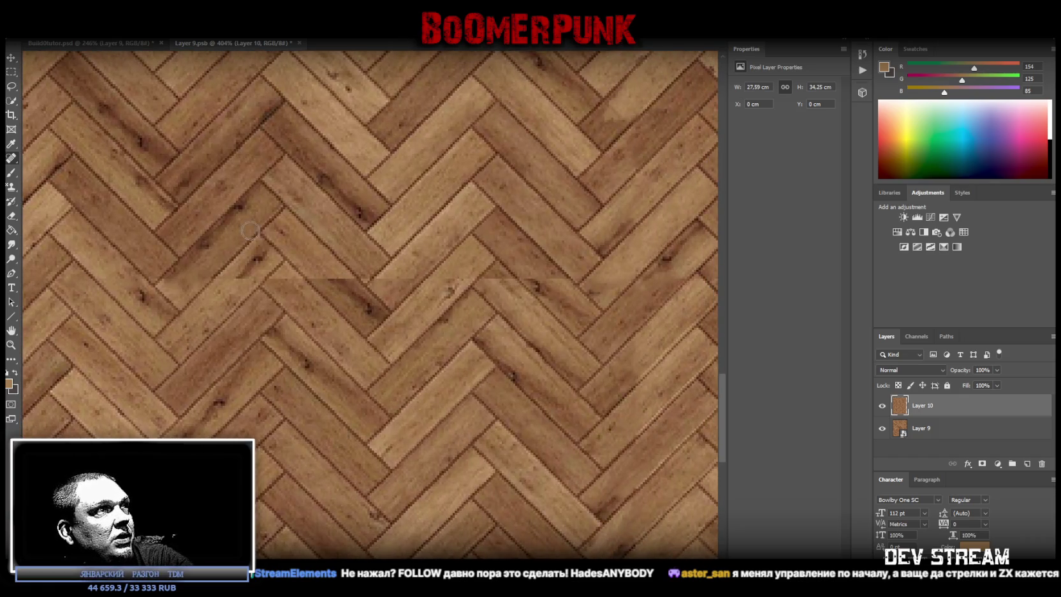
{"action": "mouse_move", "coordinate": [183, 278]}
{"action": "left_mouse_down"}
{"action": "mouse_move", "coordinate": [550, 278]}
{"action": "mouse_move", "coordinate": [580, 301]}
{"action": "left_mouse_up"}
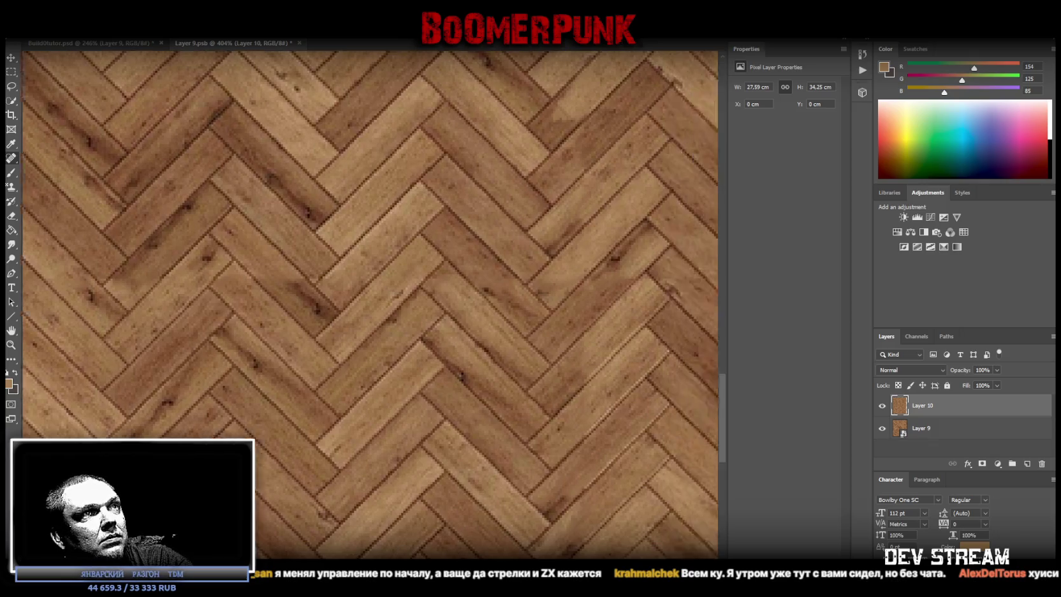
{"action": "left_click_drag", "start_coordinate": [394, 124], "coordinate": [325, 284]}
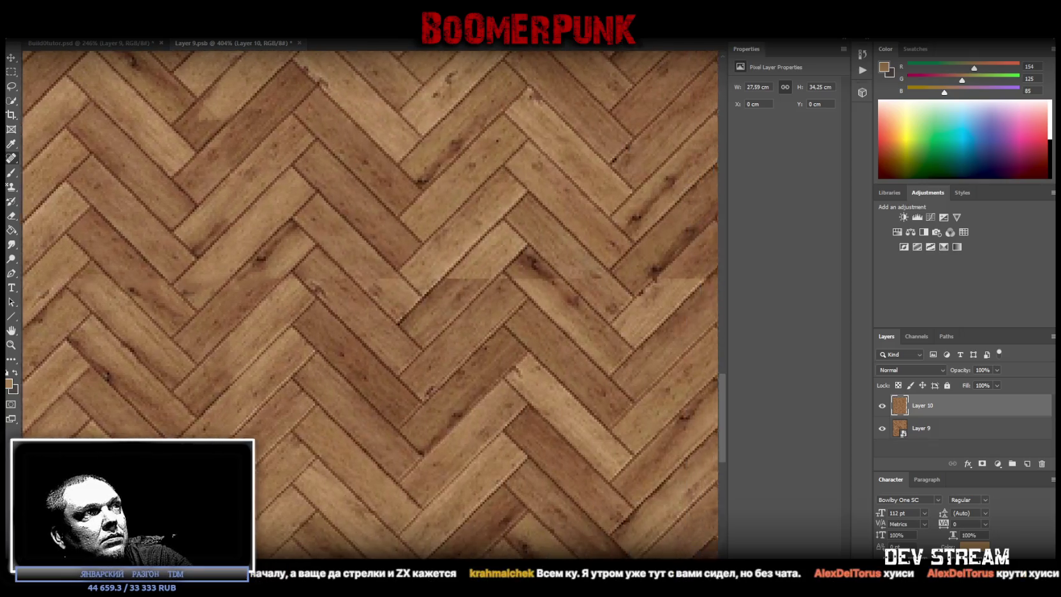
{"action": "mouse_move", "coordinate": [245, 278]}
{"action": "left_mouse_down"}
{"action": "mouse_move", "coordinate": [398, 292]}
{"action": "mouse_move", "coordinate": [411, 280]}
{"action": "mouse_move", "coordinate": [561, 279]}
{"action": "left_mouse_up"}
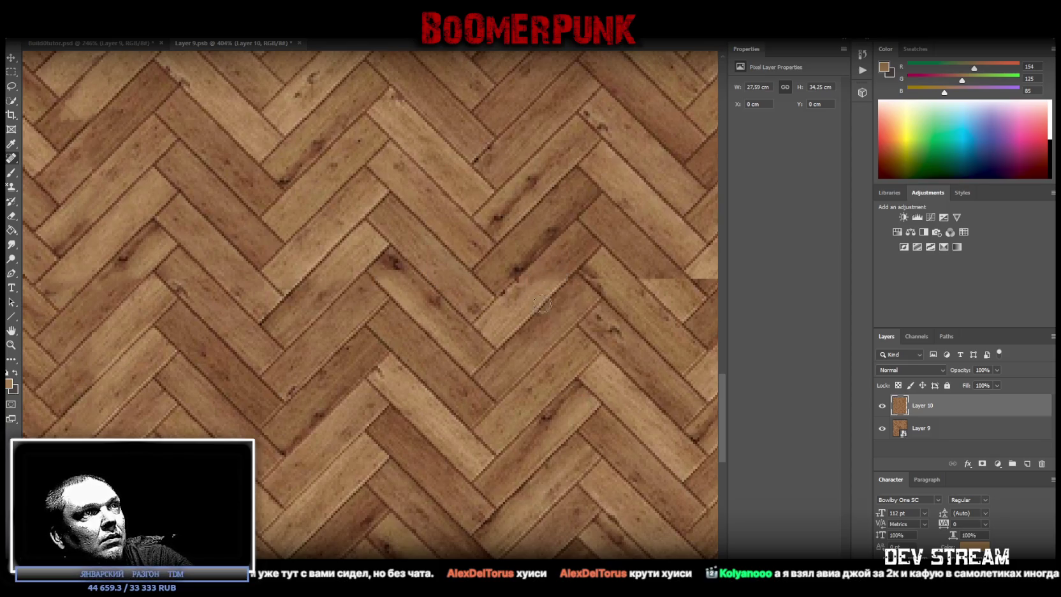
Blend the remaining seam toward the right edge, then fit the whole texture in view
{"action": "scroll", "coordinate": [327, 261], "scroll_direction": "right", "scroll_amount": 5}
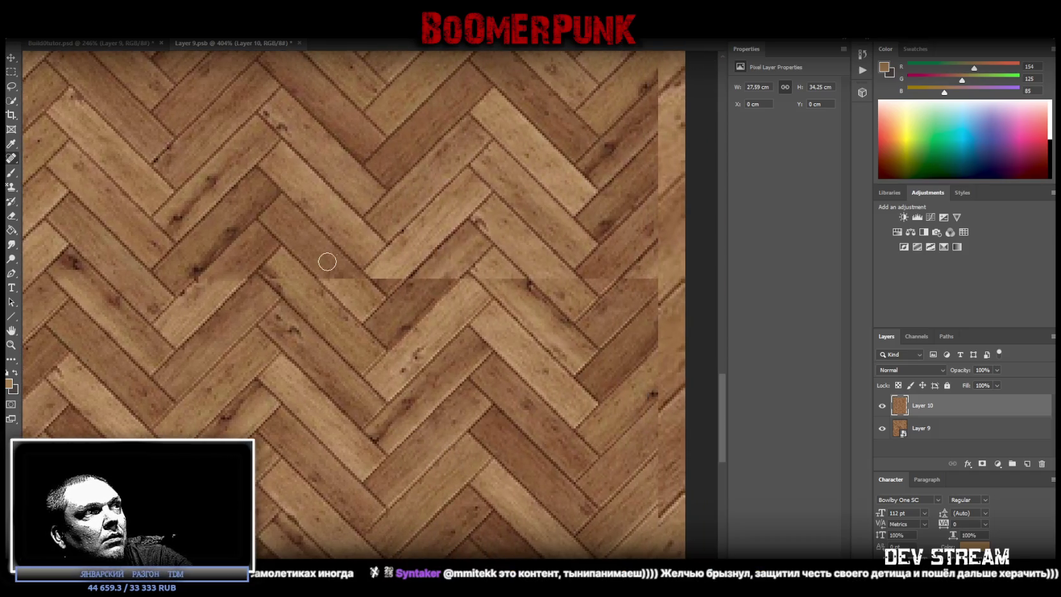
{"action": "mouse_move", "coordinate": [276, 278]}
{"action": "left_mouse_down"}
{"action": "mouse_move", "coordinate": [348, 292]}
{"action": "mouse_move", "coordinate": [392, 282]}
{"action": "left_mouse_up"}
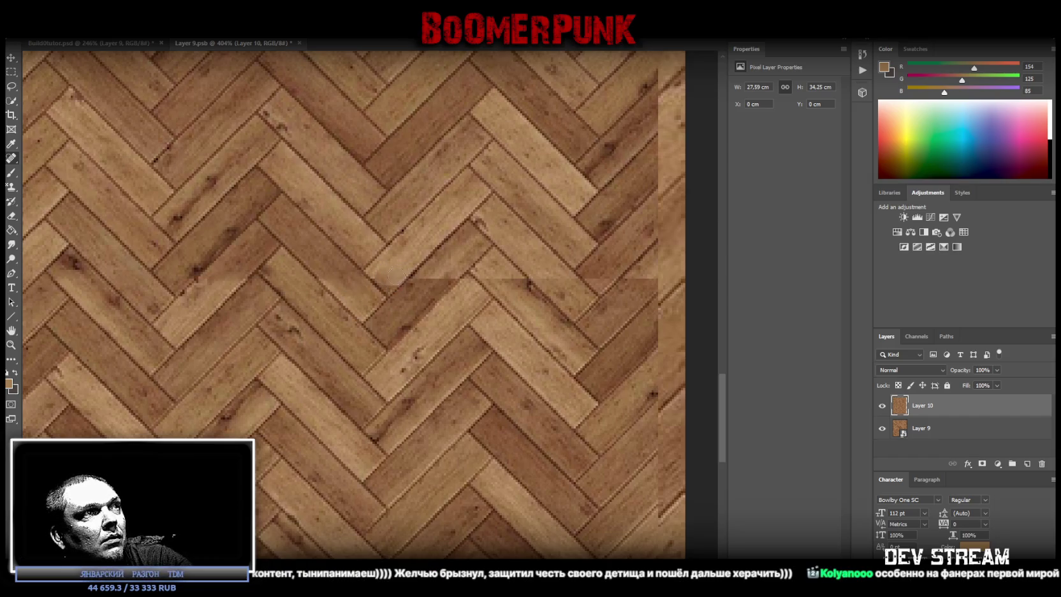
{"action": "mouse_move", "coordinate": [424, 285]}
{"action": "left_mouse_down"}
{"action": "mouse_move", "coordinate": [449, 295]}
{"action": "mouse_move", "coordinate": [533, 285]}
{"action": "left_mouse_up"}
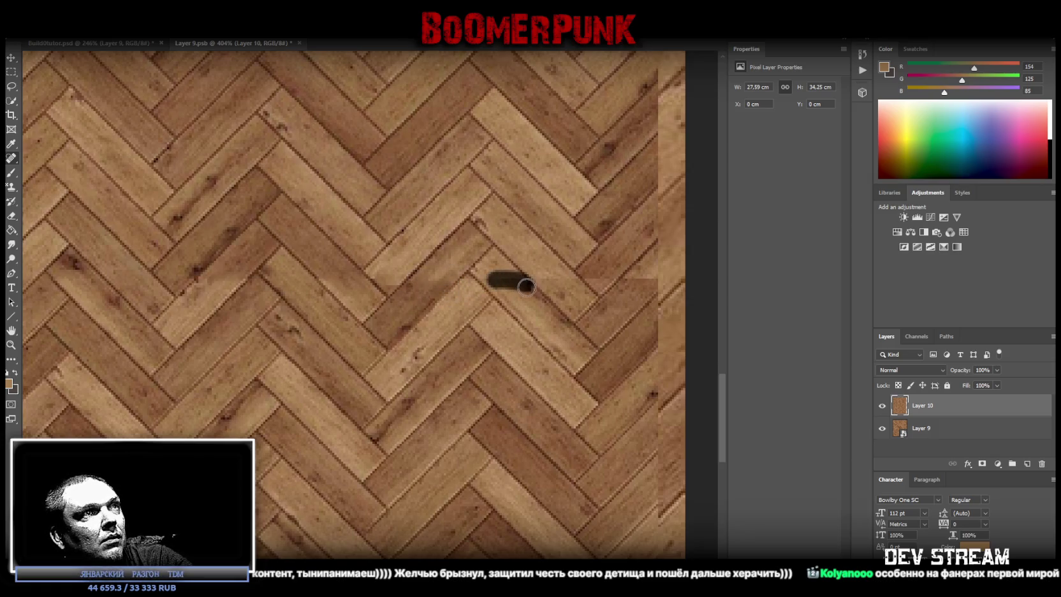
{"action": "mouse_move", "coordinate": [595, 274]}
{"action": "left_mouse_down"}
{"action": "mouse_move", "coordinate": [596, 295]}
{"action": "mouse_move", "coordinate": [567, 284]}
{"action": "left_mouse_up"}
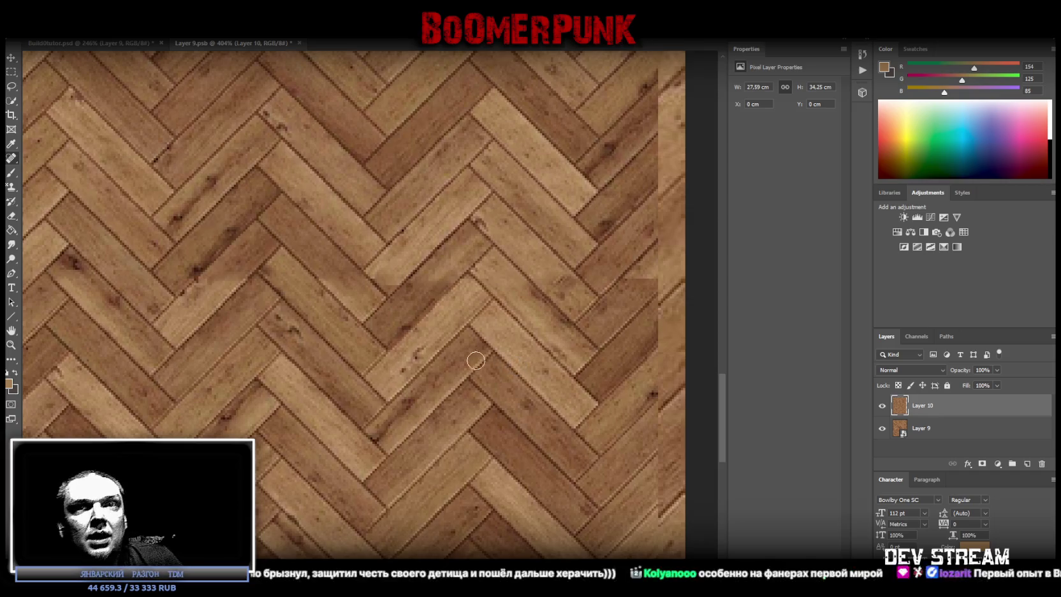
{"action": "scroll", "coordinate": [497, 426], "scroll_direction": "right", "scroll_amount": 2}
{"action": "scroll", "coordinate": [332, 305], "scroll_direction": "right", "scroll_amount": 10}
{"action": "mouse_move", "coordinate": [383, 287]}
{"action": "left_mouse_down"}
{"action": "mouse_move", "coordinate": [390, 279]}
{"action": "mouse_move", "coordinate": [381, 284]}
{"action": "left_mouse_up"}
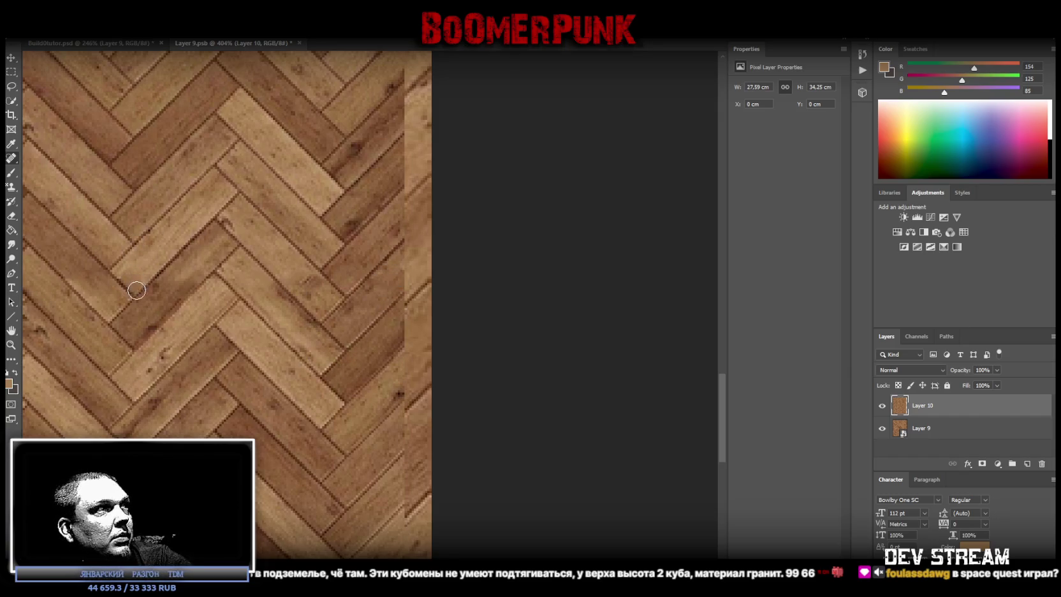
{"action": "key", "text": "z"}
{"action": "key", "text": "ctrl+0"}
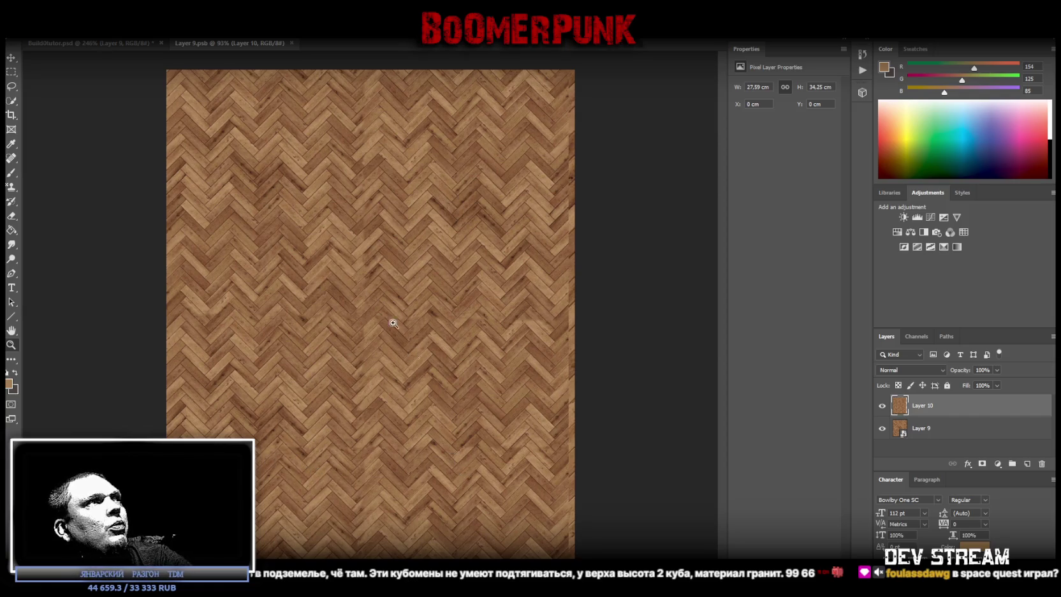
Close the Layer 9.psb document and switch over to Unity
{"action": "left_click", "coordinate": [291, 42]}
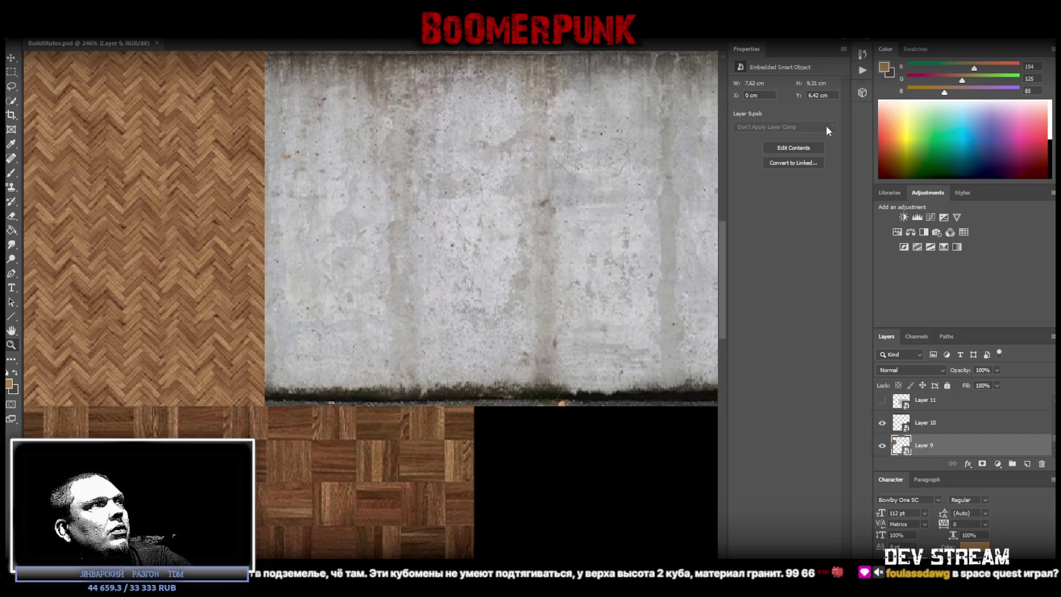
{"action": "key", "text": "alt+Tab"}
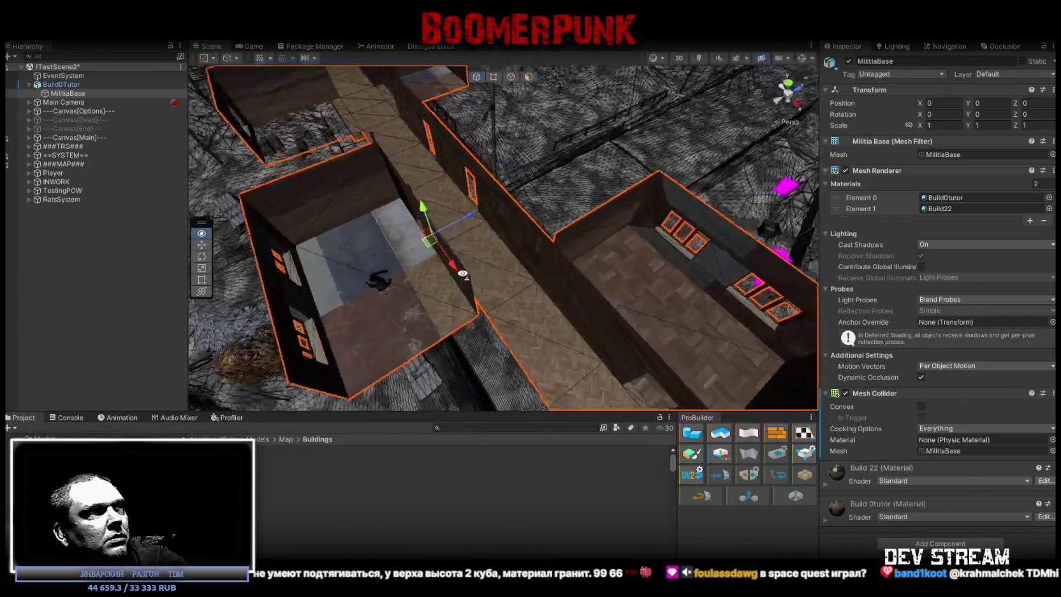
Fly the Scene view in to the building's new parquet floor
{"action": "mouse_move", "coordinate": [495, 268]}
{"action": "right_mouse_down"}
{"action": "mouse_move", "coordinate": [609, 362]}
{"action": "mouse_move", "coordinate": [644, 365]}
{"action": "mouse_move", "coordinate": [659, 340]}
{"action": "mouse_move", "coordinate": [645, 350]}
{"action": "mouse_move", "coordinate": [488, 261]}
{"action": "right_mouse_up"}
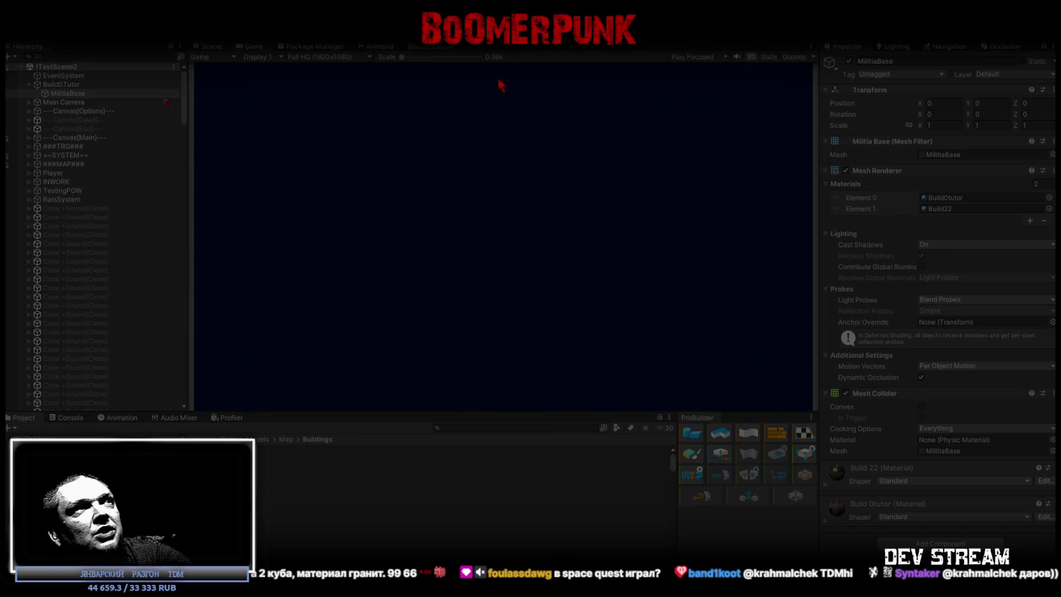
Maximize the Game view and walk the character across the windowed room
{"action": "double_click", "coordinate": [254, 46]}
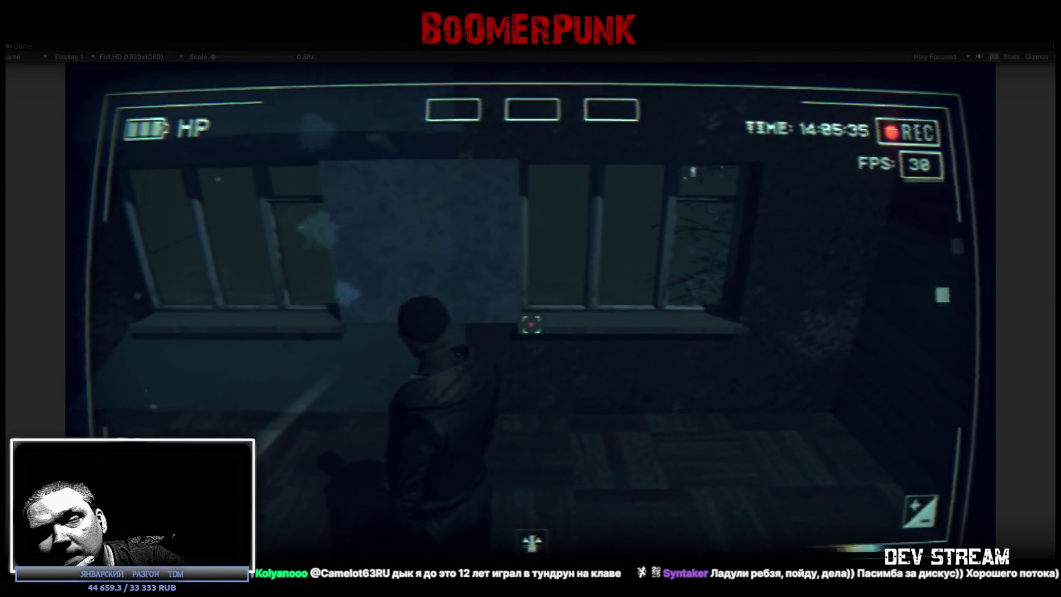
{"action": "key", "text": "d"}
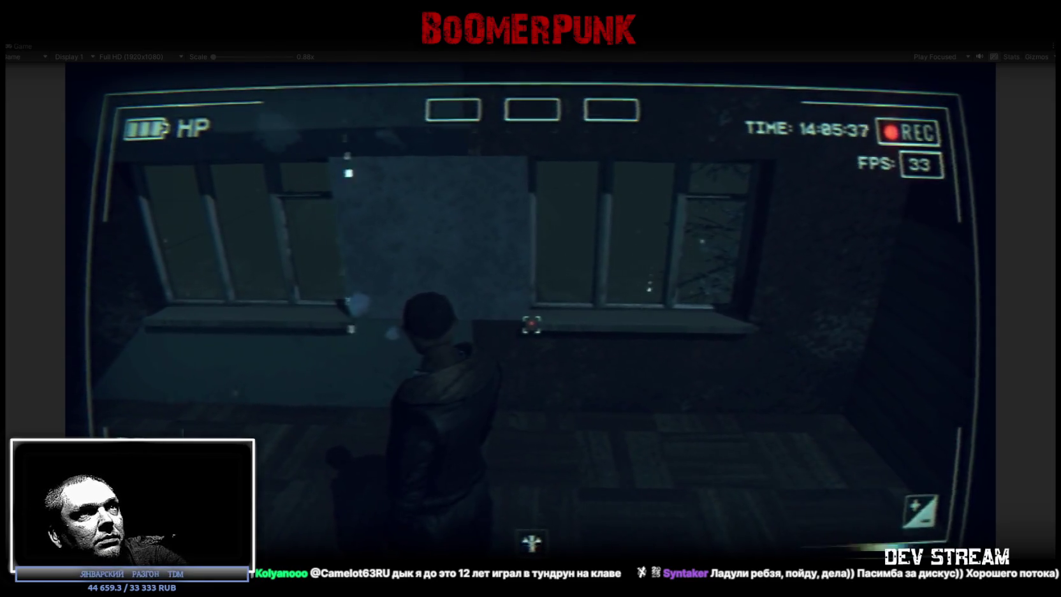
Walk the character forward through the windowed room toward the corridor
{"action": "key", "text": "w"}
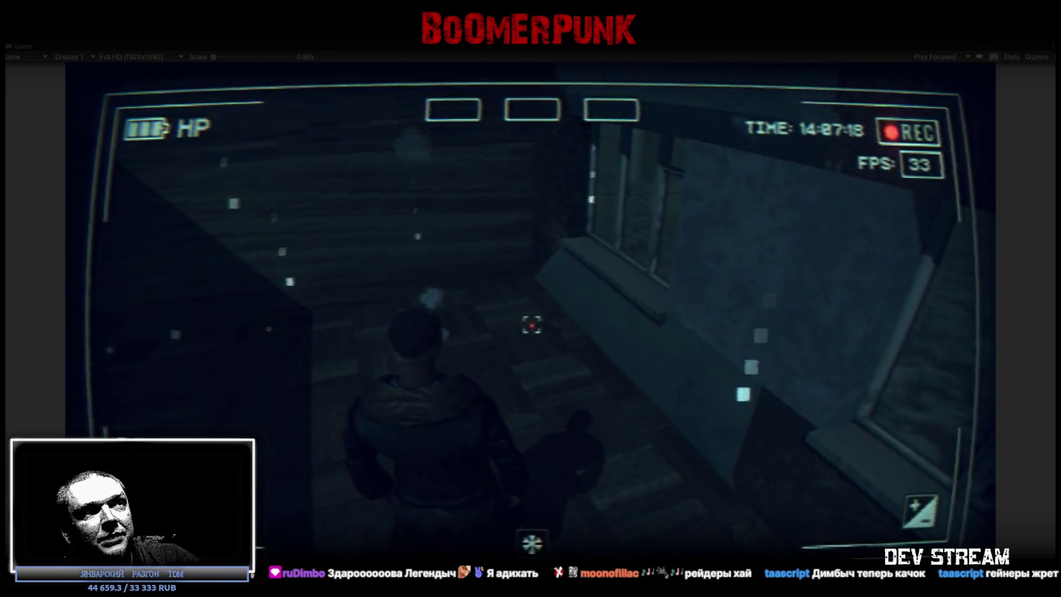
Walk through the doorway and rooms along the herringbone floor into the corridor, then open the in-game menu
{"action": "key", "text": "w"}
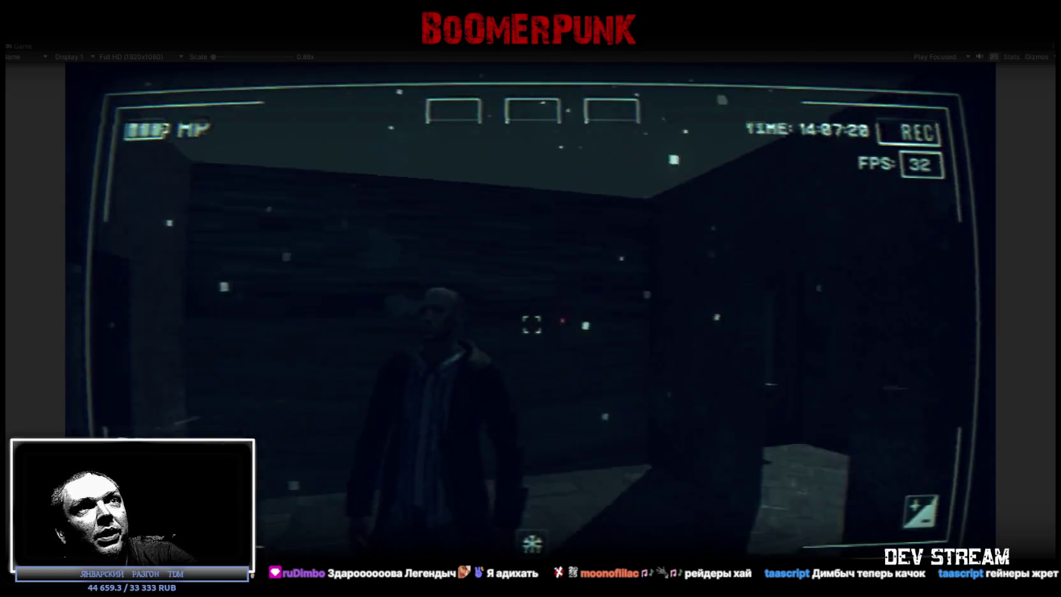
{"action": "key", "text": "w"}
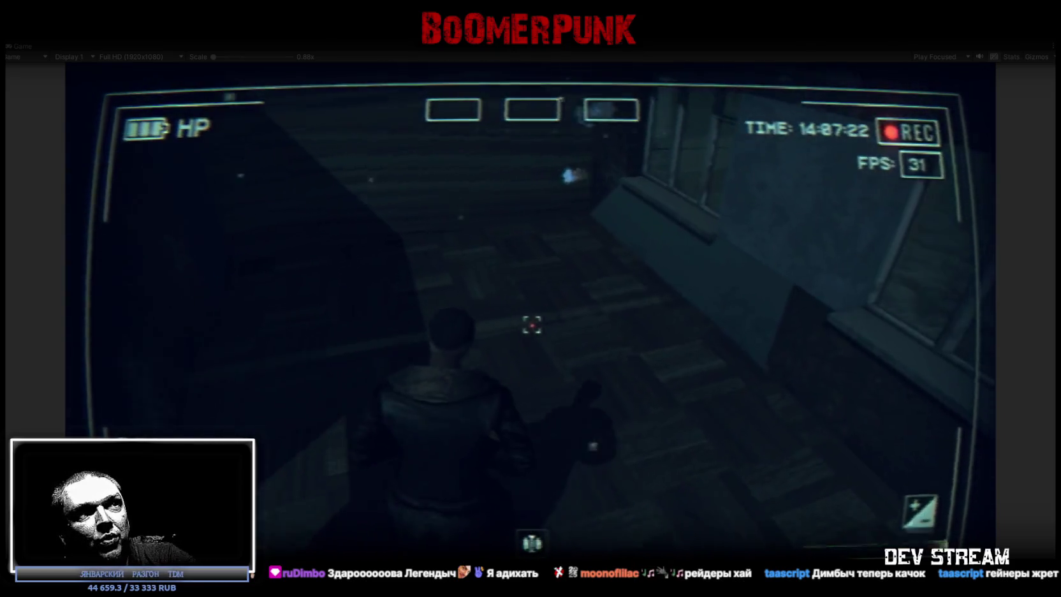
{"action": "key", "text": "w"}
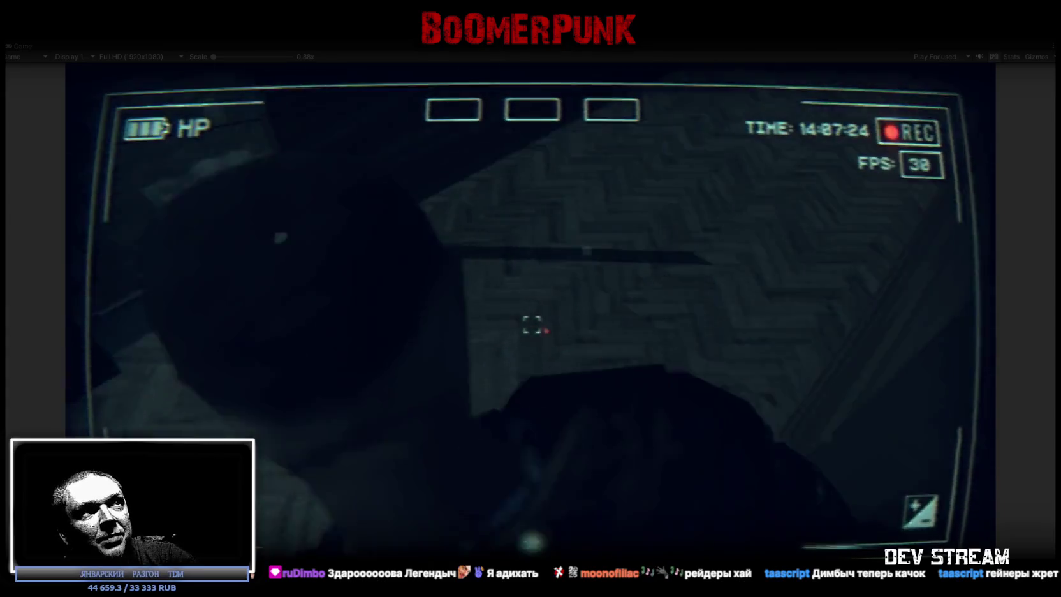
{"action": "key", "text": "w"}
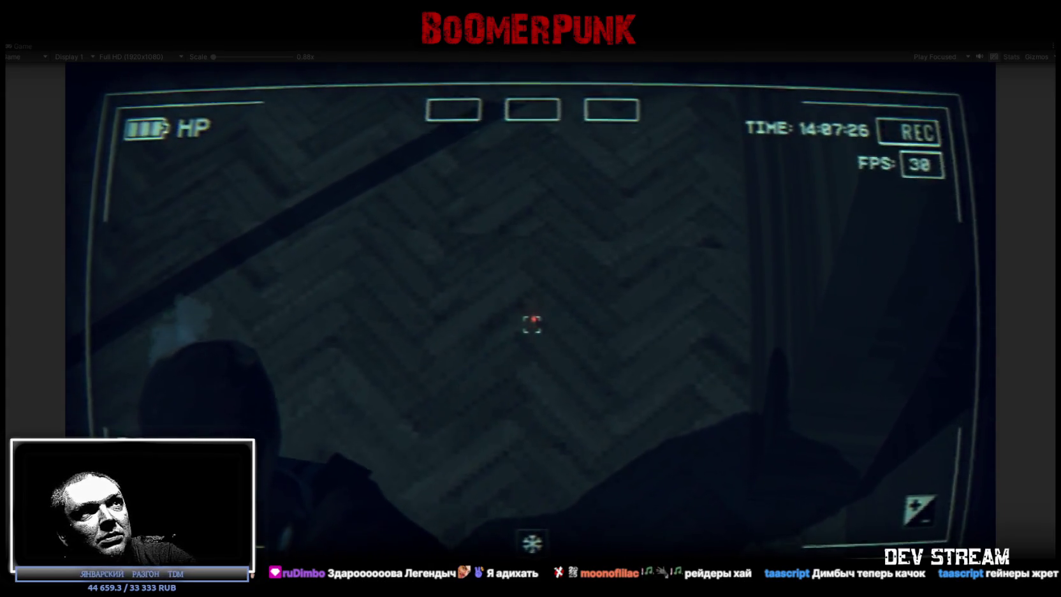
{"action": "key", "text": "w"}
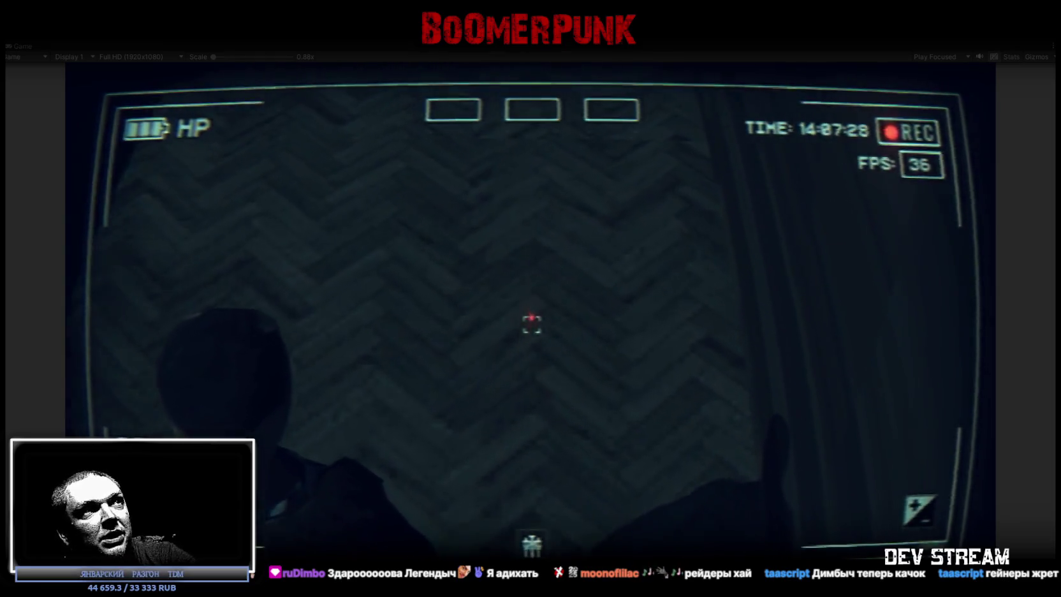
{"action": "key", "text": "w"}
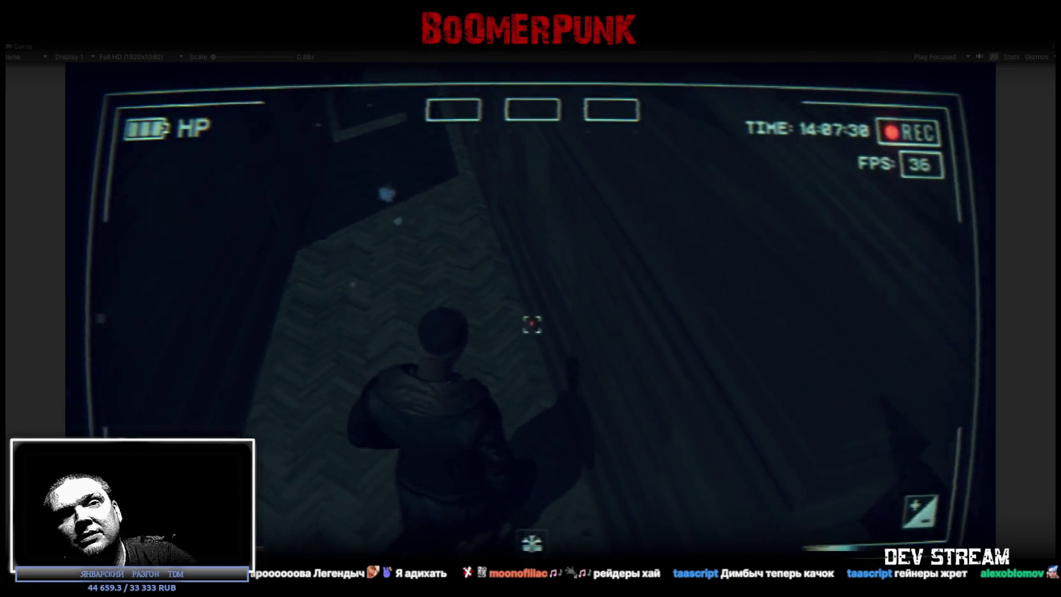
{"action": "key", "text": "w"}
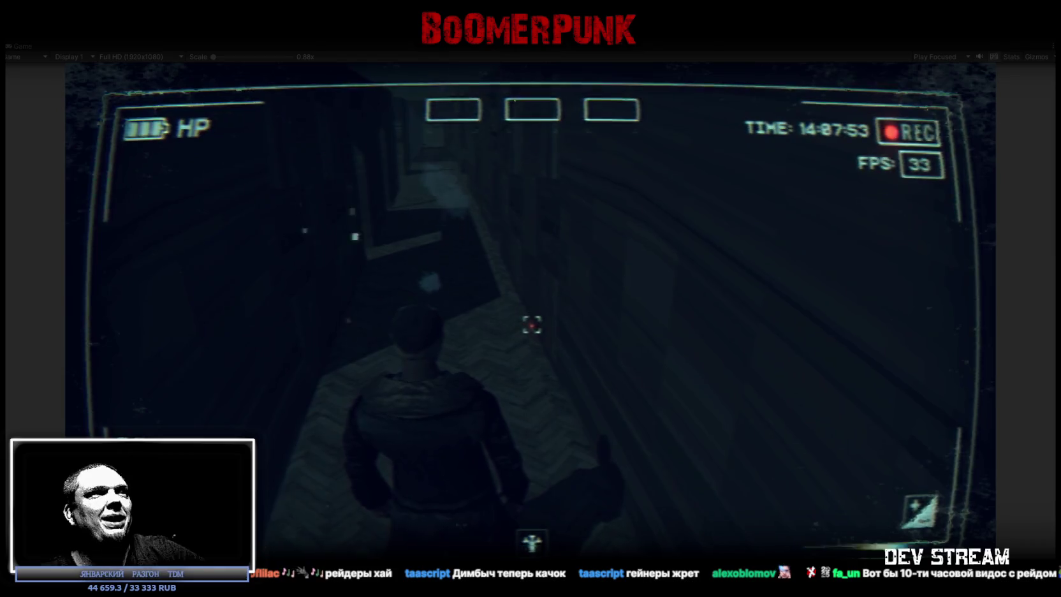
{"action": "key", "text": "w"}
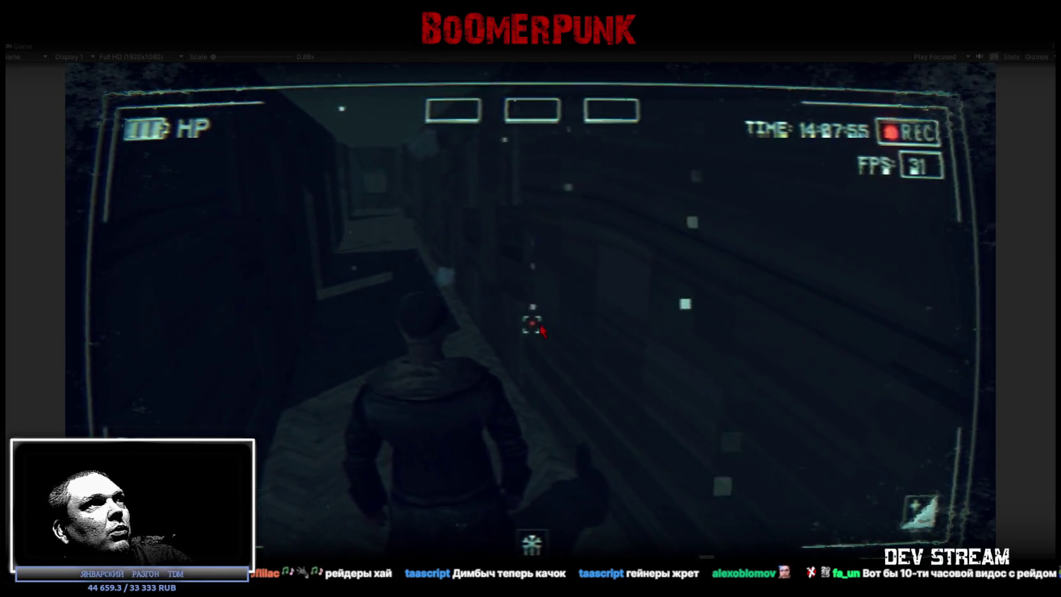
{"action": "key", "text": "Escape"}
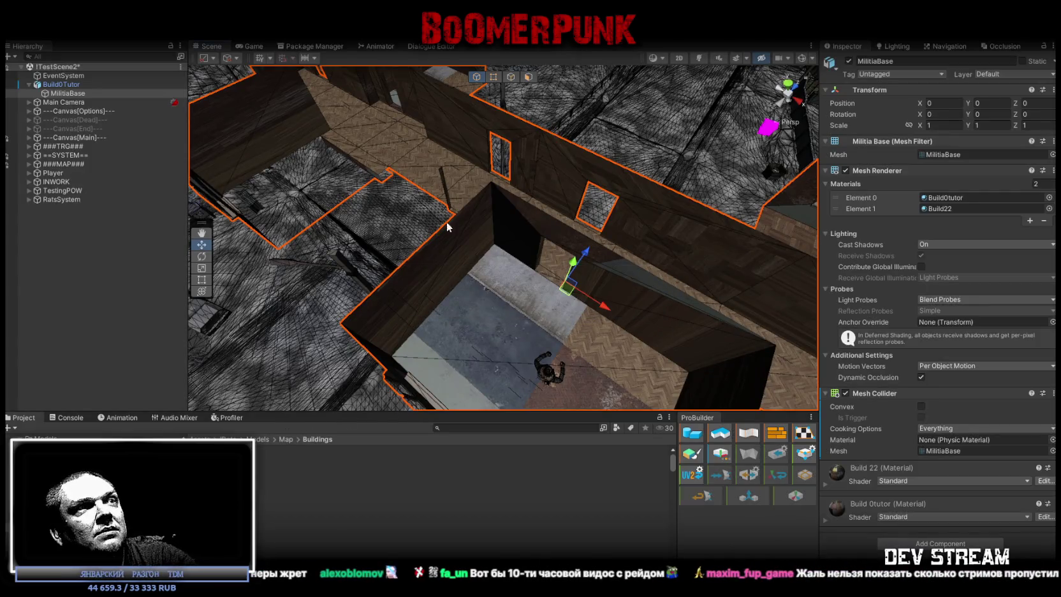
Frame the MilitiaBase building close up in the Scene view, then switch to Blockbench
{"action": "right_click_drag", "start_coordinate": [447, 227], "coordinate": [35, 111]}
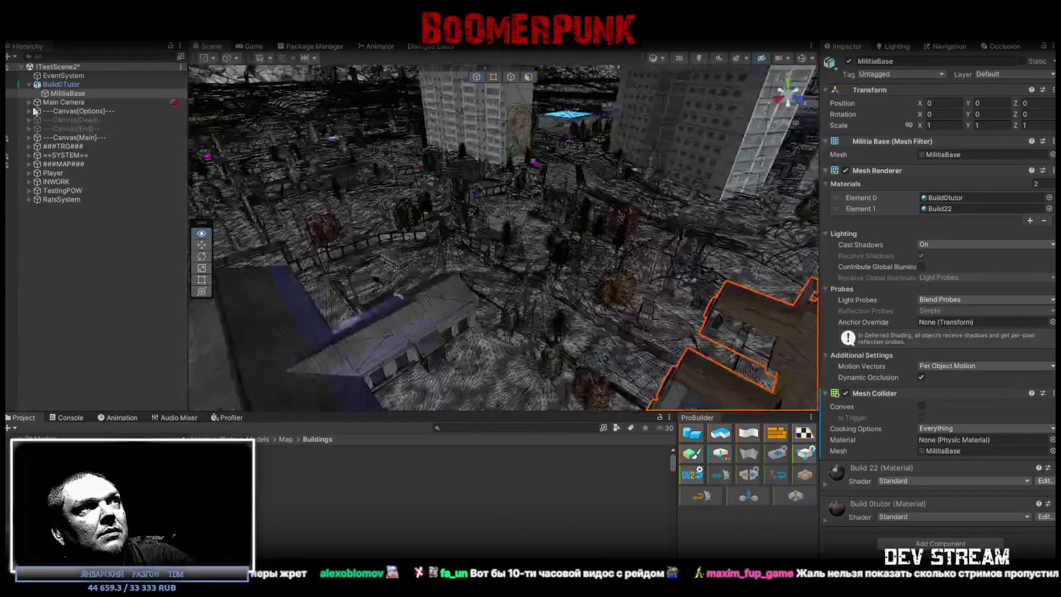
{"action": "key", "text": "f"}
{"action": "right_click_drag", "start_coordinate": [353, 193], "coordinate": [357, 204]}
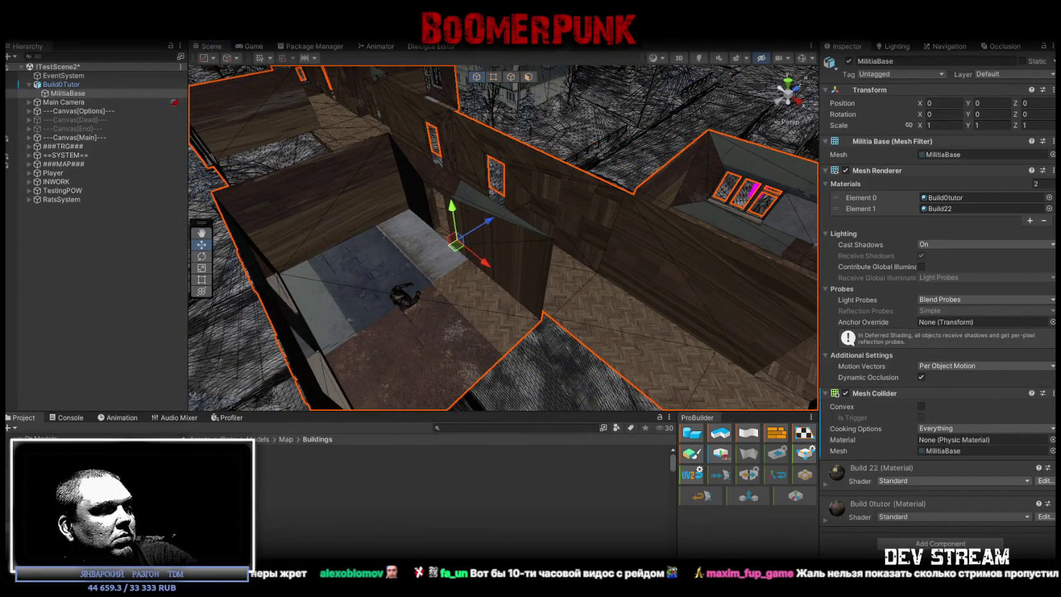
{"action": "key", "text": "alt+Tab"}
{"action": "scroll", "coordinate": [579, 537], "scroll_direction": "up", "scroll_amount": 3}
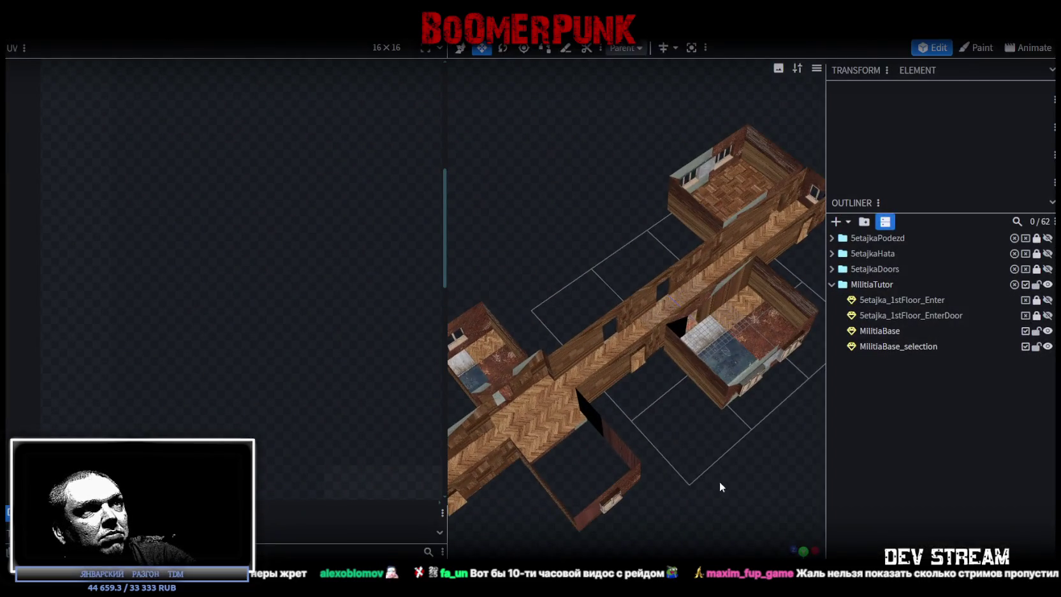
Select the MilitiaBase_selection part from a top-down view of the herringbone corridor
{"action": "left_click_drag", "start_coordinate": [713, 481], "coordinate": [633, 375]}
{"action": "scroll", "coordinate": [633, 375], "scroll_direction": "up", "scroll_amount": 3}
{"action": "left_click", "coordinate": [633, 375]}
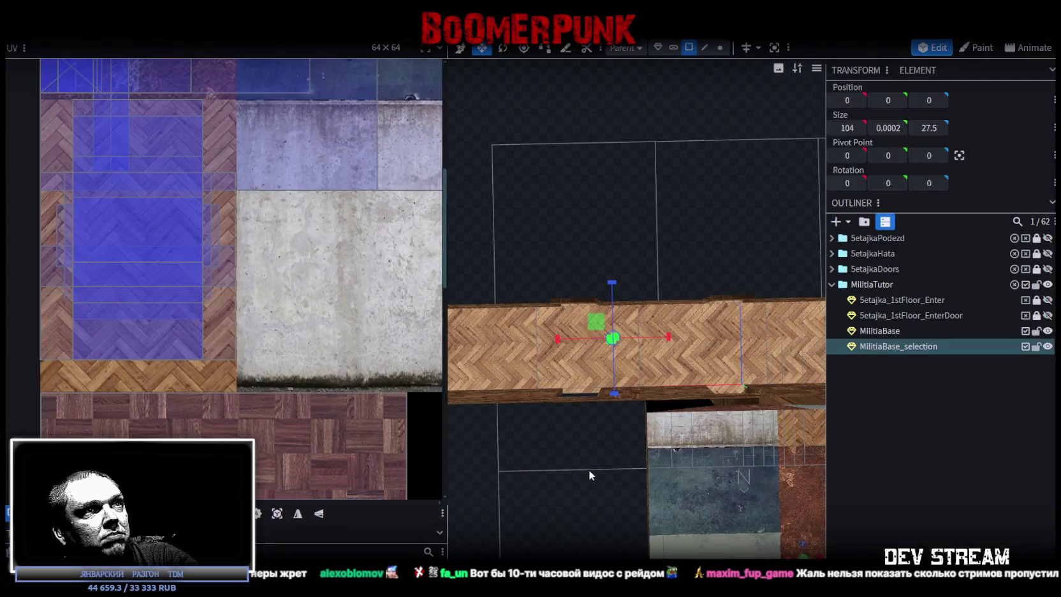
{"action": "scroll", "coordinate": [592, 459], "scroll_direction": "down", "scroll_amount": 3}
{"action": "scroll", "coordinate": [612, 448], "scroll_direction": "down", "scroll_amount": 1}
{"action": "scroll", "coordinate": [613, 448], "scroll_direction": "up", "scroll_amount": 2}
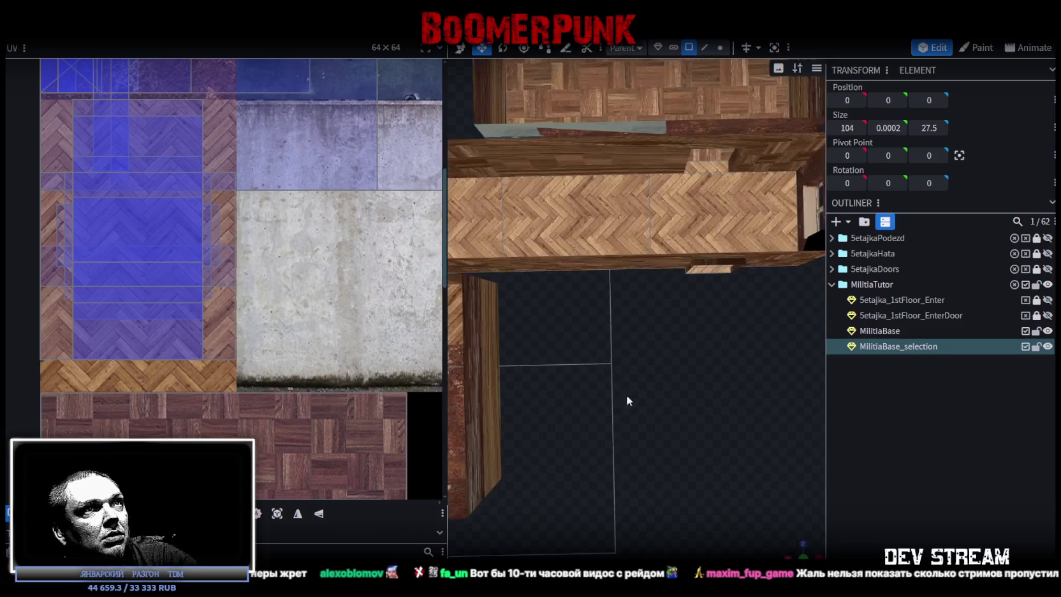
{"action": "scroll", "coordinate": [621, 408], "scroll_direction": "up", "scroll_amount": 2}
{"action": "scroll", "coordinate": [573, 427], "scroll_direction": "up", "scroll_amount": 2}
{"action": "scroll", "coordinate": [698, 254], "scroll_direction": "up", "scroll_amount": 2}
Shift a corridor floor face's UV area to realign its herringbone, then select the neighbouring face
{"action": "left_click", "coordinate": [699, 253]}
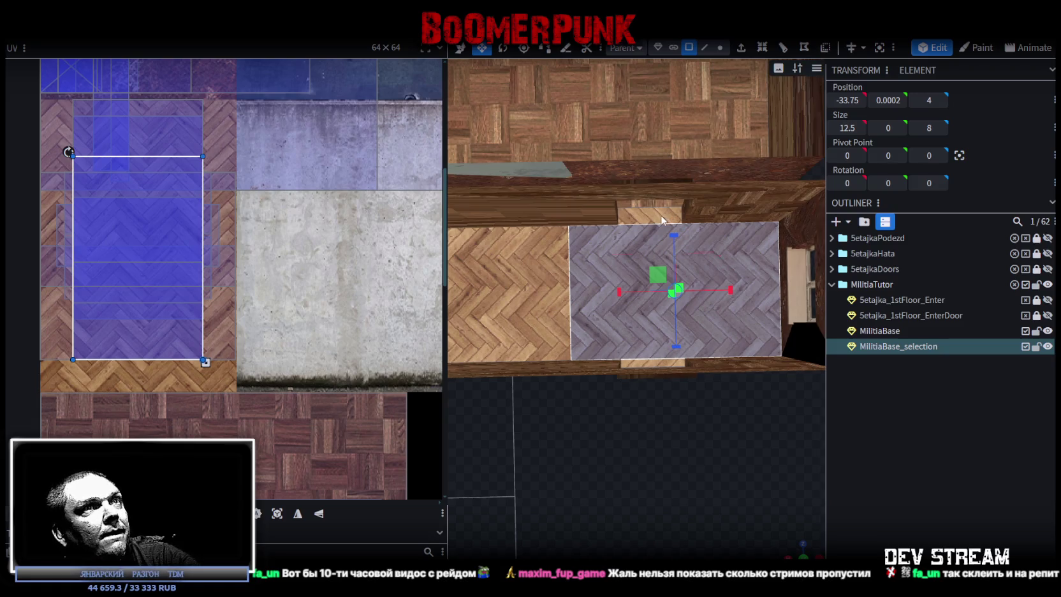
{"action": "scroll", "coordinate": [220, 249], "scroll_direction": "up", "scroll_amount": 2}
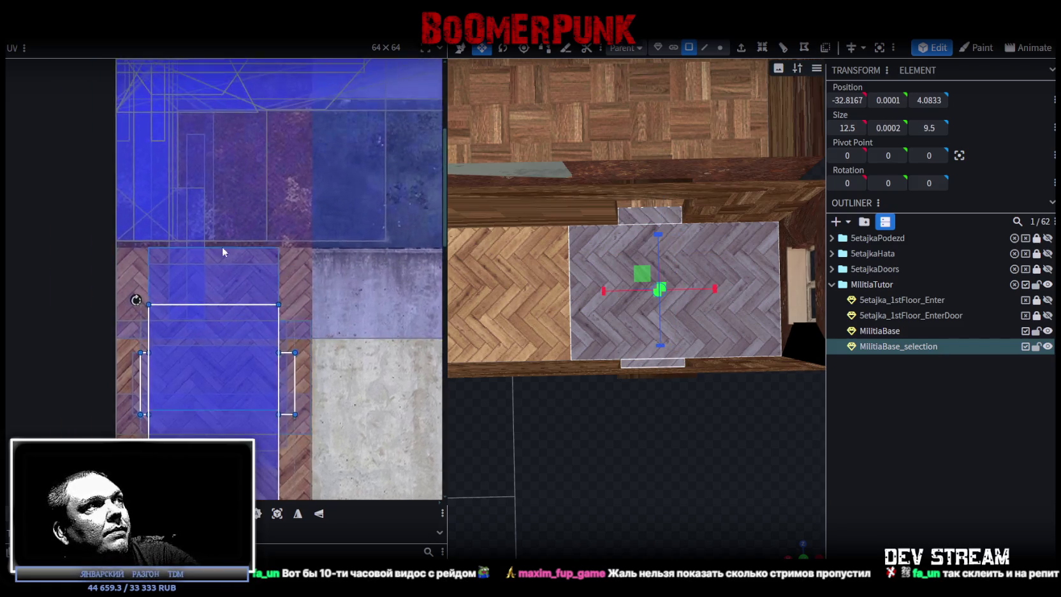
{"action": "scroll", "coordinate": [211, 287], "scroll_direction": "up", "scroll_amount": 2}
{"action": "left_click_drag", "start_coordinate": [184, 454], "coordinate": [186, 307]}
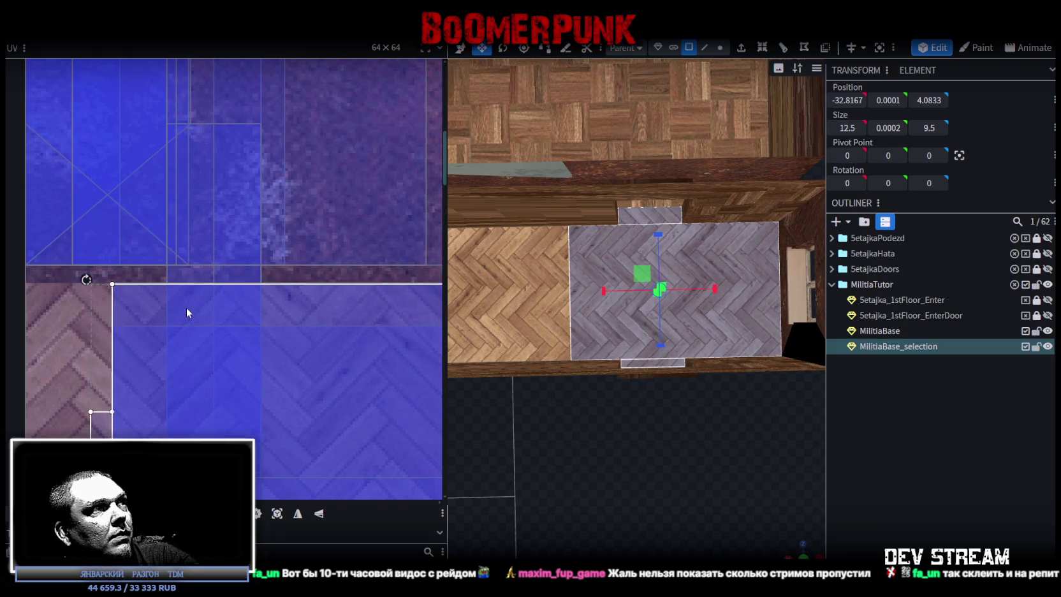
{"action": "right_click_drag", "start_coordinate": [483, 375], "coordinate": [676, 306]}
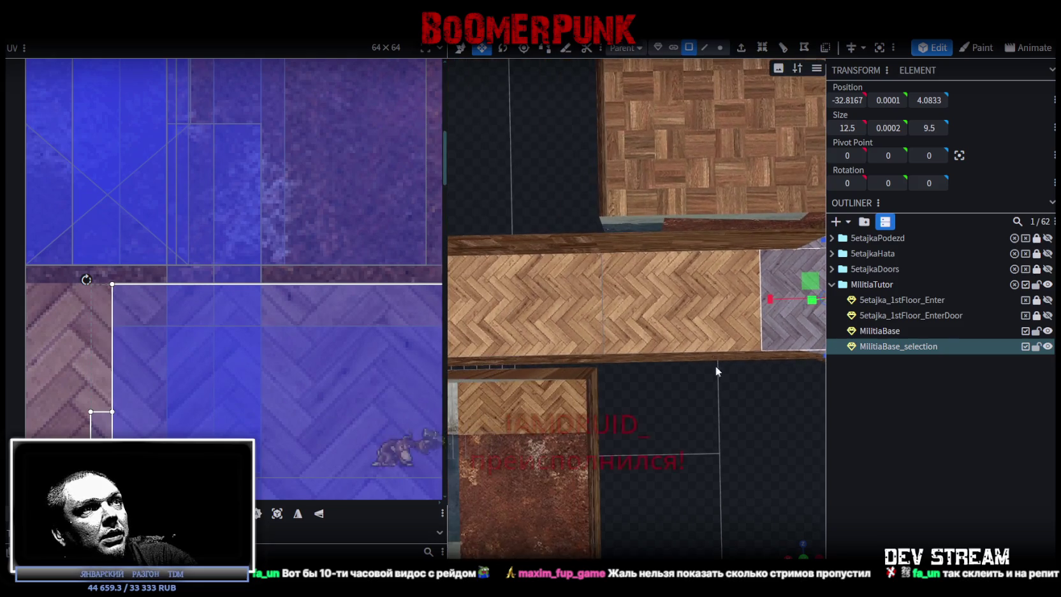
{"action": "left_click", "coordinate": [676, 306]}
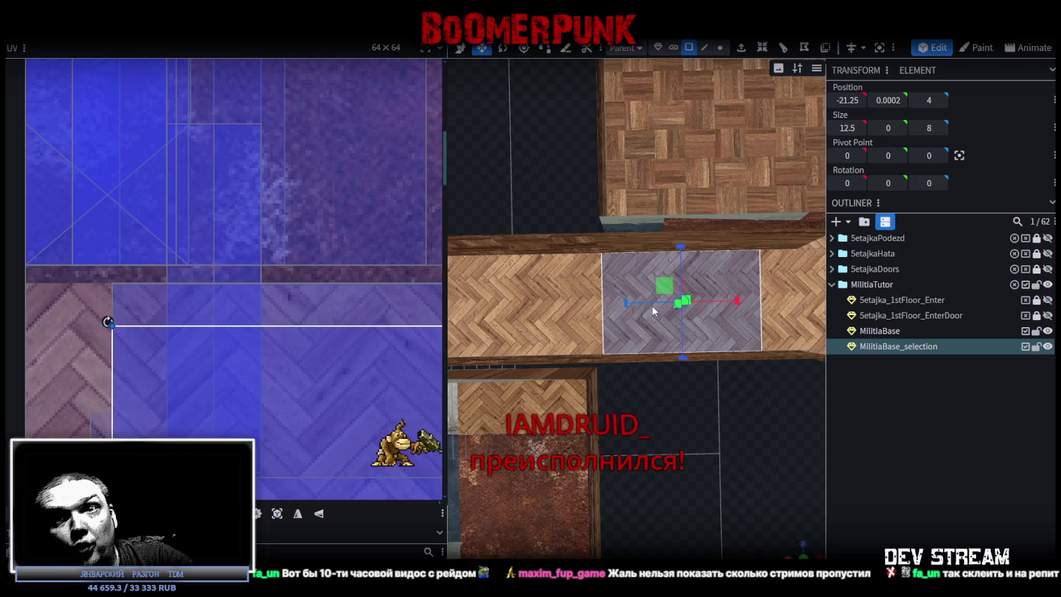
Centre the selected grey floor face and nudge its UV area down slightly
{"action": "scroll", "coordinate": [650, 338], "scroll_direction": "down", "scroll_amount": 2}
{"action": "scroll", "coordinate": [695, 395], "scroll_direction": "down", "scroll_amount": 1}
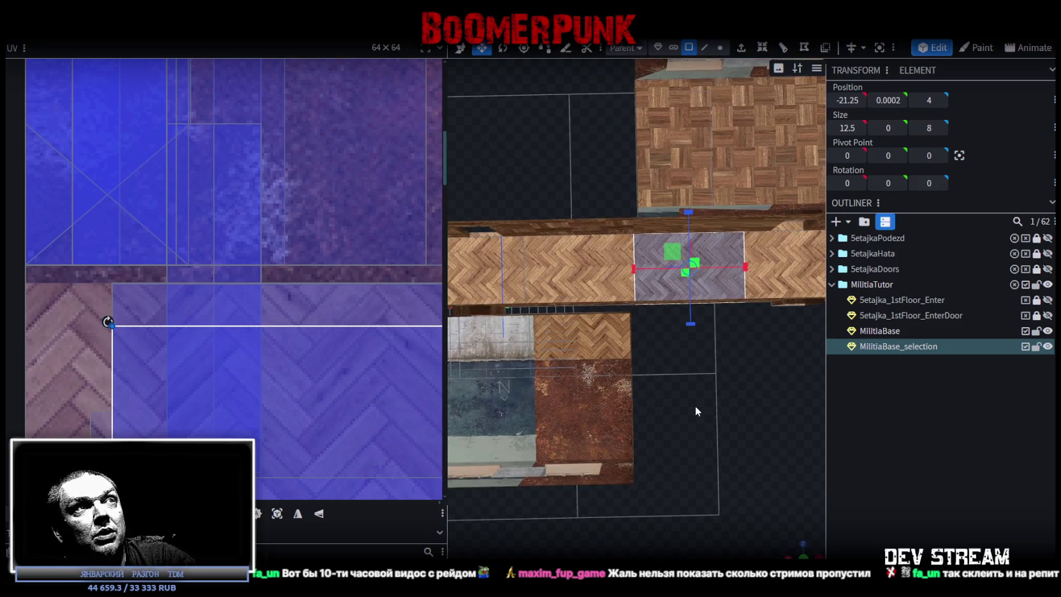
{"action": "scroll", "coordinate": [325, 394], "scroll_direction": "down", "scroll_amount": 2}
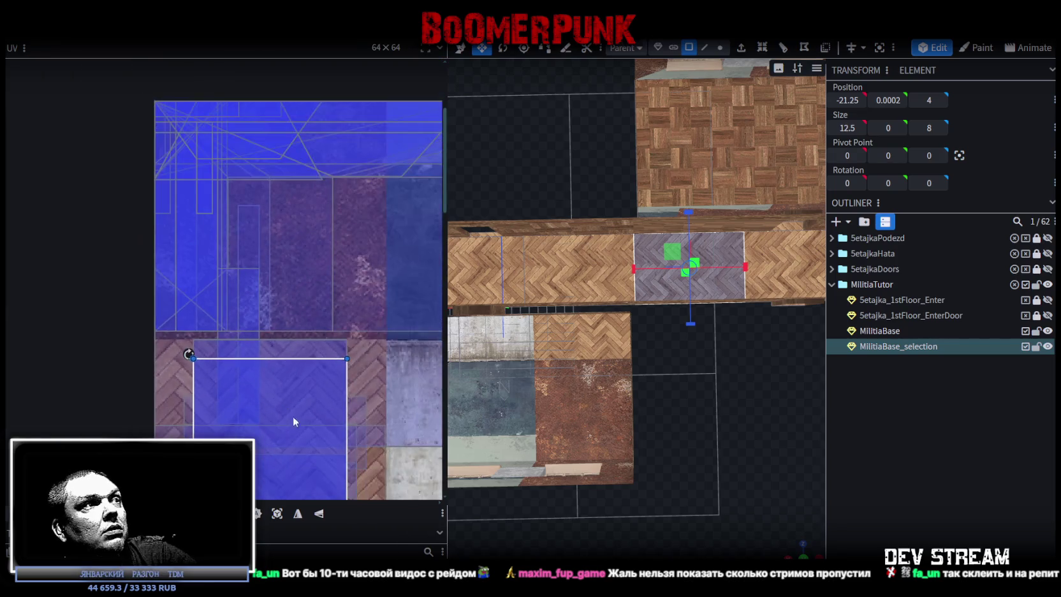
{"action": "middle_click_drag", "start_coordinate": [293, 416], "coordinate": [295, 329]}
{"action": "scroll", "coordinate": [790, 379], "scroll_direction": "up", "scroll_amount": 2}
{"action": "middle_click_drag", "start_coordinate": [790, 379], "coordinate": [545, 457]}
{"action": "scroll", "coordinate": [661, 423], "scroll_direction": "up", "scroll_amount": 1}
{"action": "scroll", "coordinate": [638, 417], "scroll_direction": "up", "scroll_amount": 2}
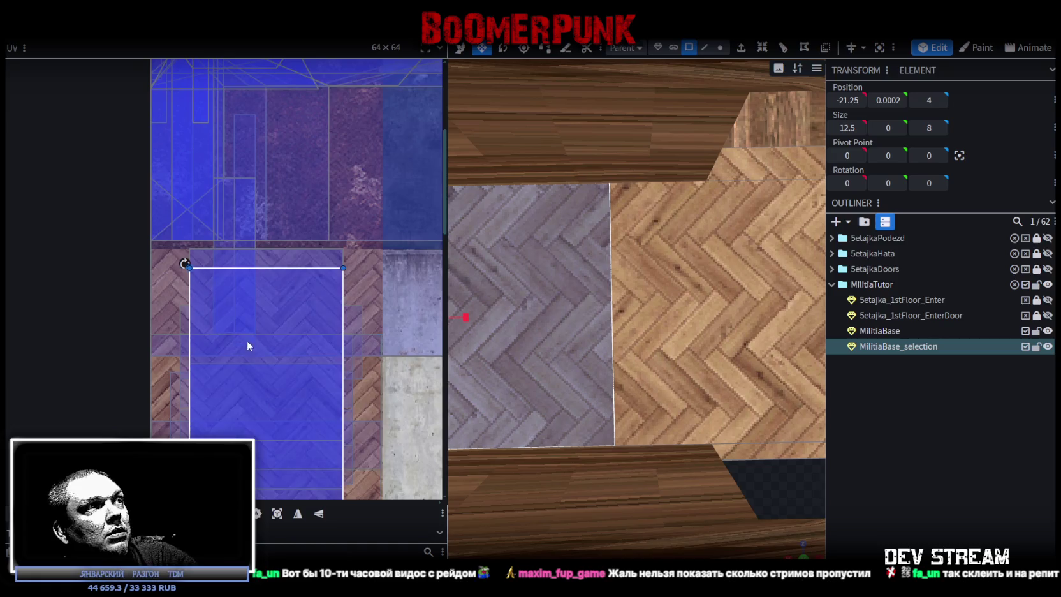
{"action": "scroll", "coordinate": [248, 345], "scroll_direction": "down", "scroll_amount": 2}
{"action": "scroll", "coordinate": [583, 520], "scroll_direction": "down", "scroll_amount": 1}
{"action": "scroll", "coordinate": [581, 519], "scroll_direction": "down", "scroll_amount": 2}
{"action": "scroll", "coordinate": [576, 520], "scroll_direction": "down", "scroll_amount": 1}
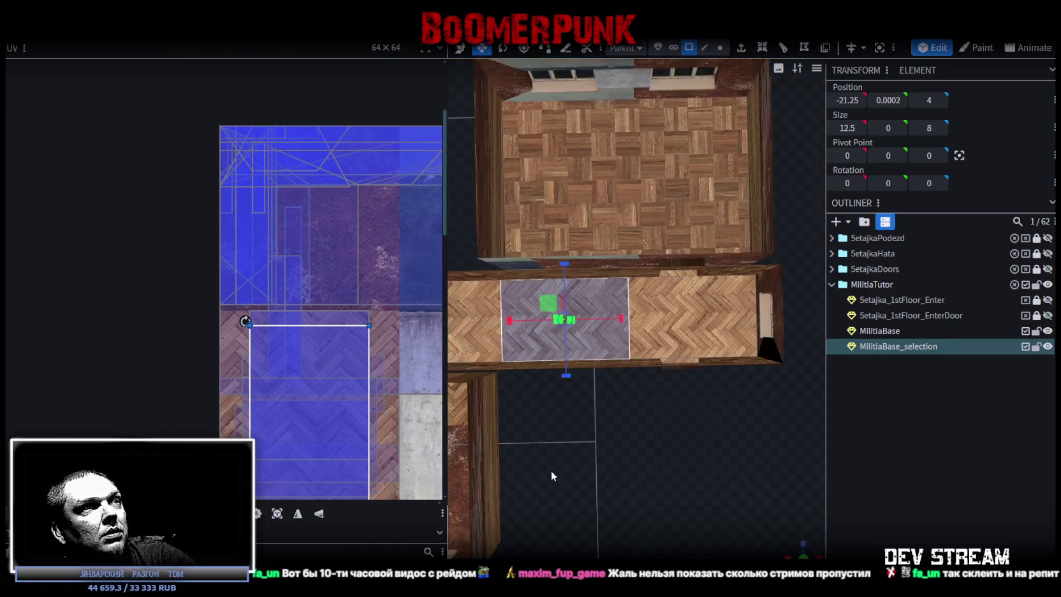
{"action": "right_click_drag", "start_coordinate": [549, 477], "coordinate": [713, 355]}
{"action": "scroll", "coordinate": [746, 408], "scroll_direction": "up", "scroll_amount": 2}
{"action": "scroll", "coordinate": [695, 446], "scroll_direction": "up", "scroll_amount": 1}
{"action": "scroll", "coordinate": [701, 306], "scroll_direction": "up", "scroll_amount": 1}
{"action": "scroll", "coordinate": [711, 331], "scroll_direction": "up", "scroll_amount": 1}
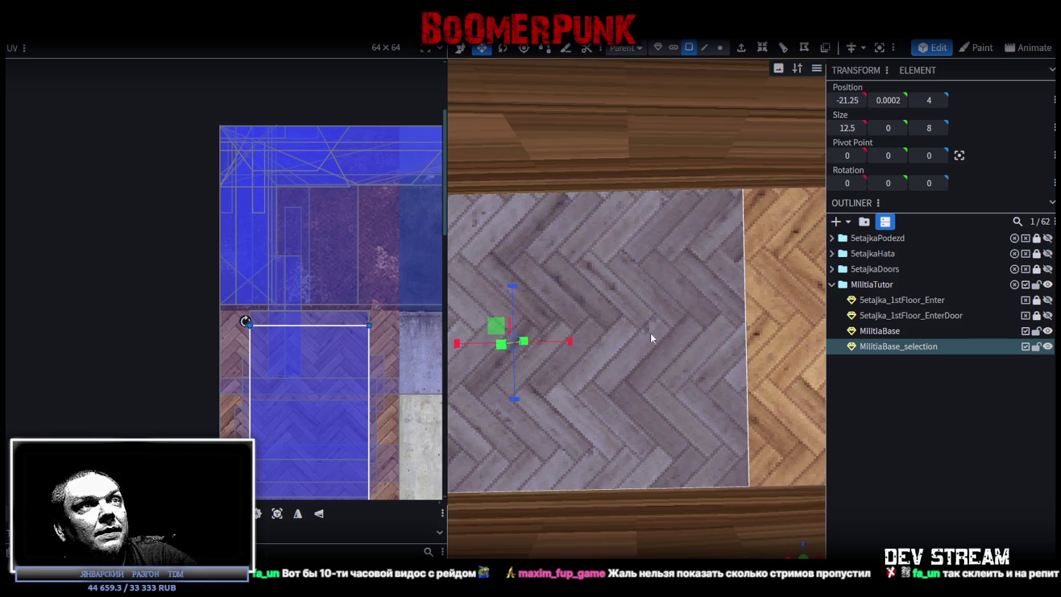
{"action": "right_click_drag", "start_coordinate": [650, 333], "coordinate": [704, 344]}
{"action": "scroll", "coordinate": [626, 352], "scroll_direction": "down", "scroll_amount": 3}
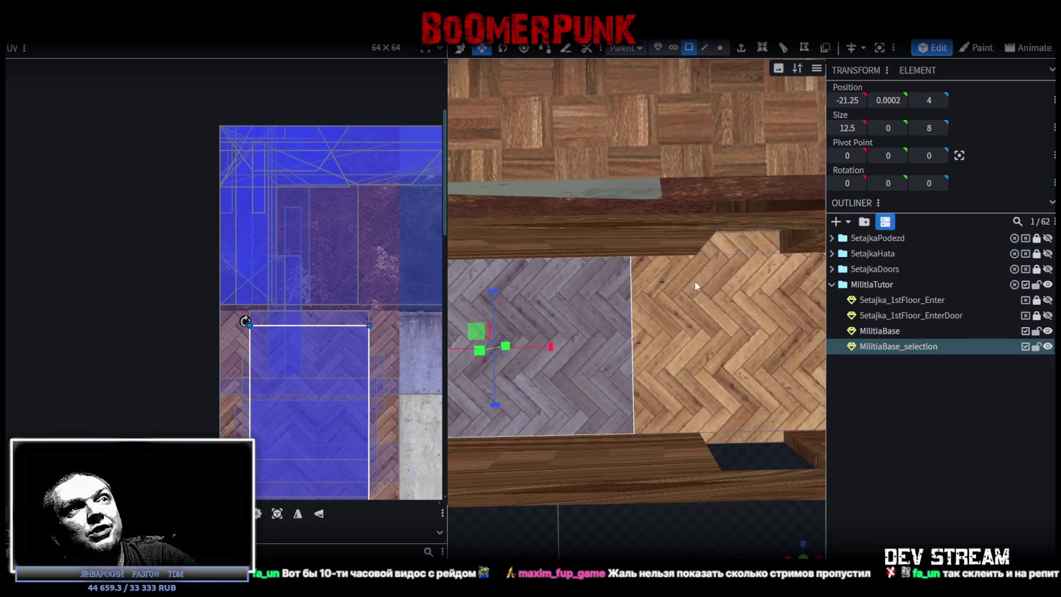
{"action": "scroll", "coordinate": [252, 296], "scroll_direction": "up", "scroll_amount": 2}
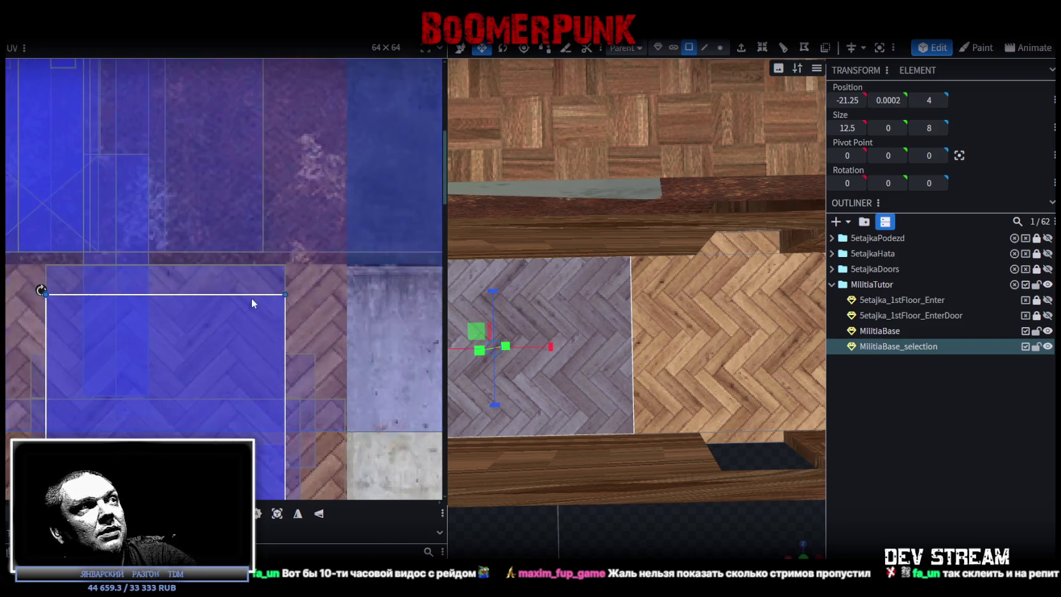
{"action": "scroll", "coordinate": [274, 305], "scroll_direction": "up", "scroll_amount": 2}
{"action": "left_click_drag", "start_coordinate": [264, 317], "coordinate": [266, 350]}
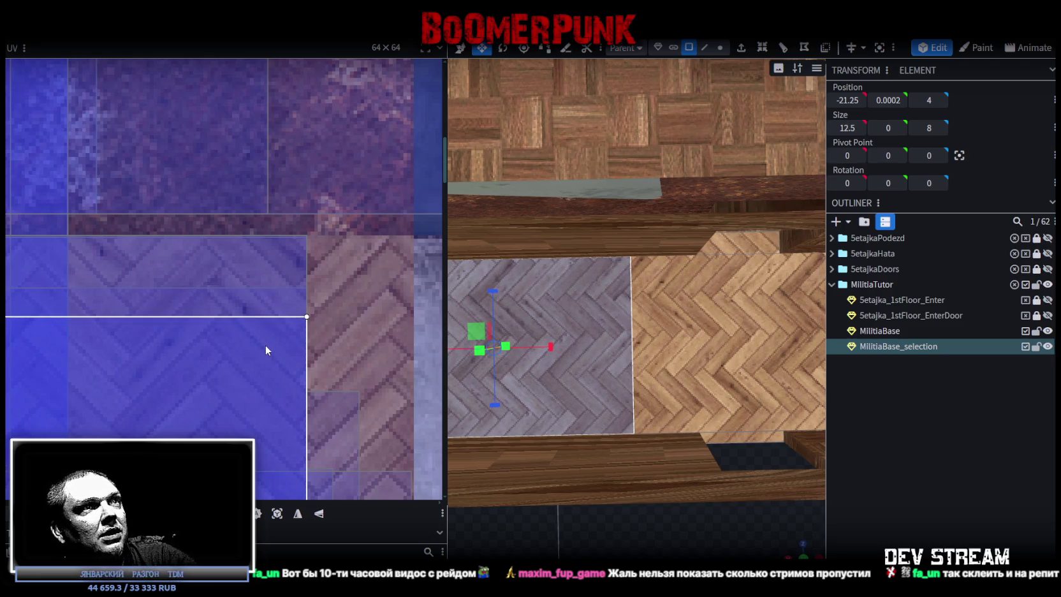
Move the grey tile's UV area further down until its herringbone meets the adjoining parquet
{"action": "scroll", "coordinate": [291, 363], "scroll_direction": "down", "scroll_amount": 3}
{"action": "middle_click_drag", "start_coordinate": [314, 413], "coordinate": [345, 215]}
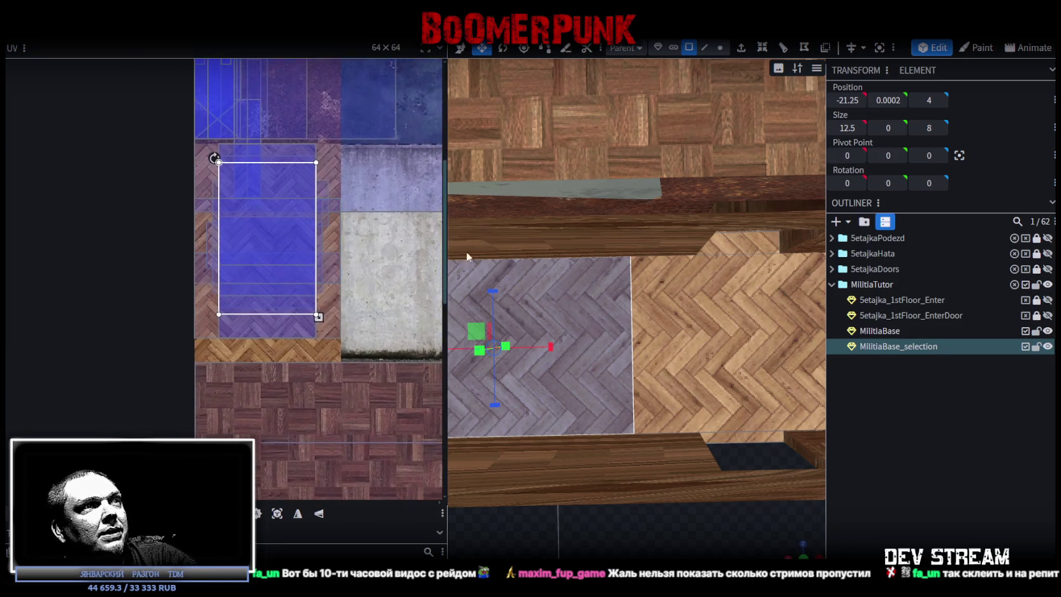
{"action": "right_click_drag", "start_coordinate": [547, 437], "coordinate": [771, 391]}
{"action": "left_click_drag", "start_coordinate": [772, 391], "coordinate": [609, 290]}
{"action": "scroll", "coordinate": [668, 448], "scroll_direction": "down", "scroll_amount": 2}
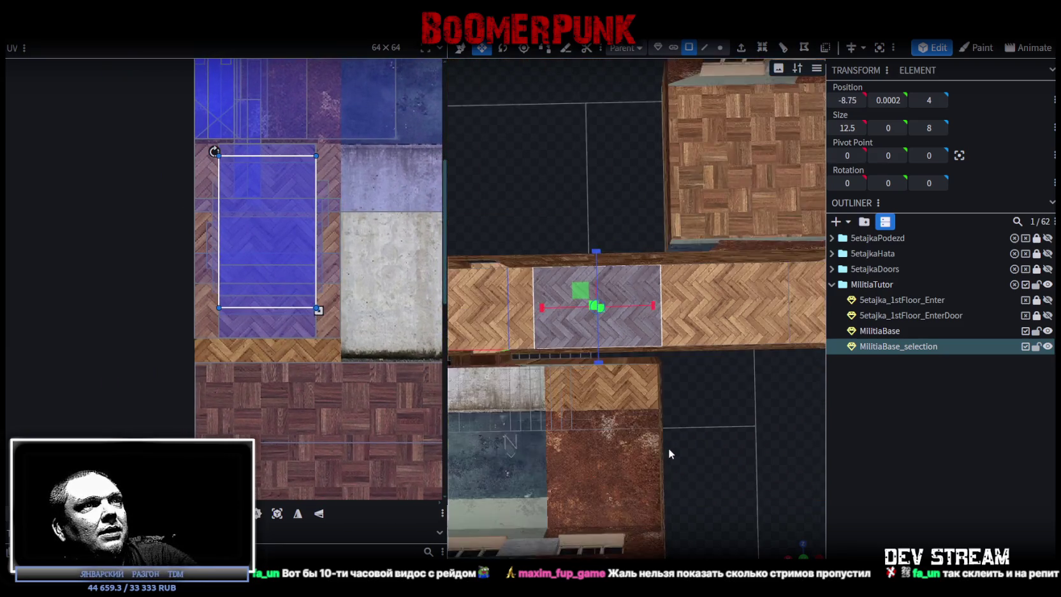
{"action": "right_click_drag", "start_coordinate": [669, 448], "coordinate": [776, 419]}
{"action": "scroll", "coordinate": [288, 208], "scroll_direction": "up", "scroll_amount": 2}
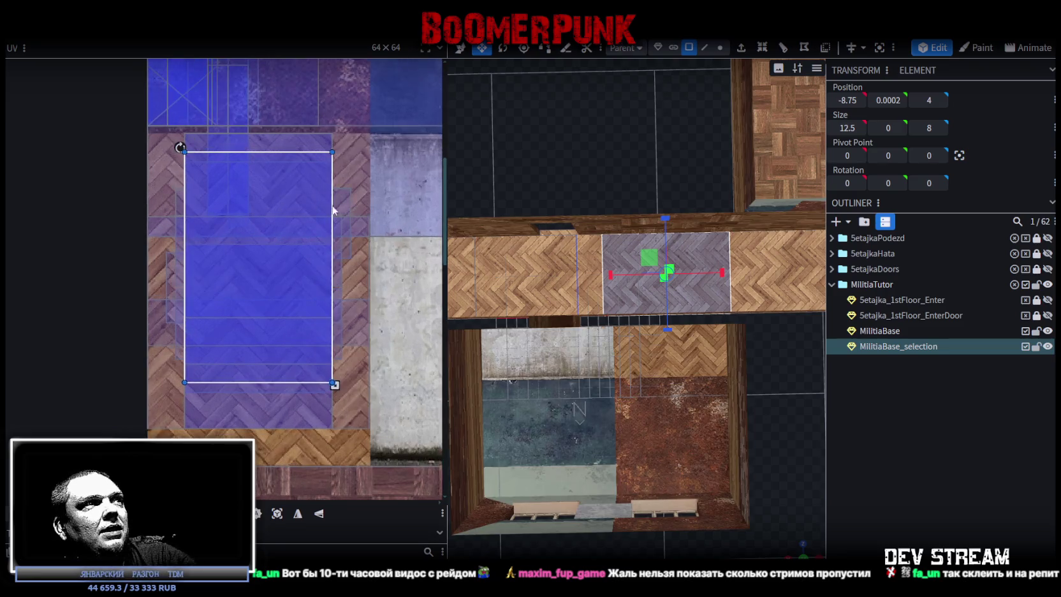
{"action": "scroll", "coordinate": [715, 272], "scroll_direction": "up", "scroll_amount": 2}
{"action": "scroll", "coordinate": [630, 251], "scroll_direction": "up", "scroll_amount": 2}
{"action": "right_click_drag", "start_coordinate": [631, 251], "coordinate": [581, 375]}
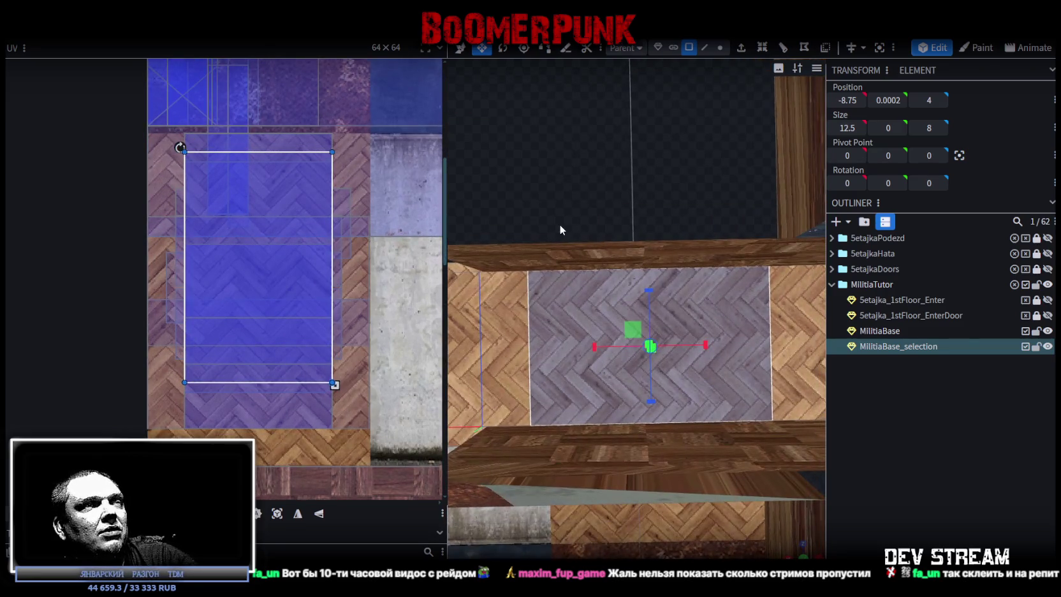
{"action": "scroll", "coordinate": [329, 247], "scroll_direction": "up", "scroll_amount": 1}
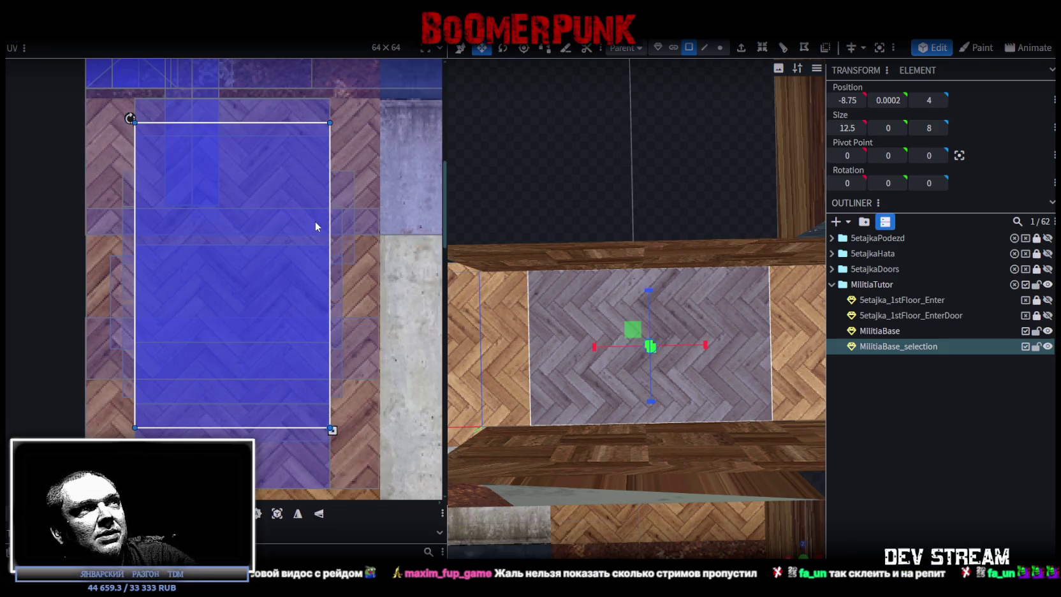
{"action": "left_click_drag", "start_coordinate": [315, 222], "coordinate": [317, 241]}
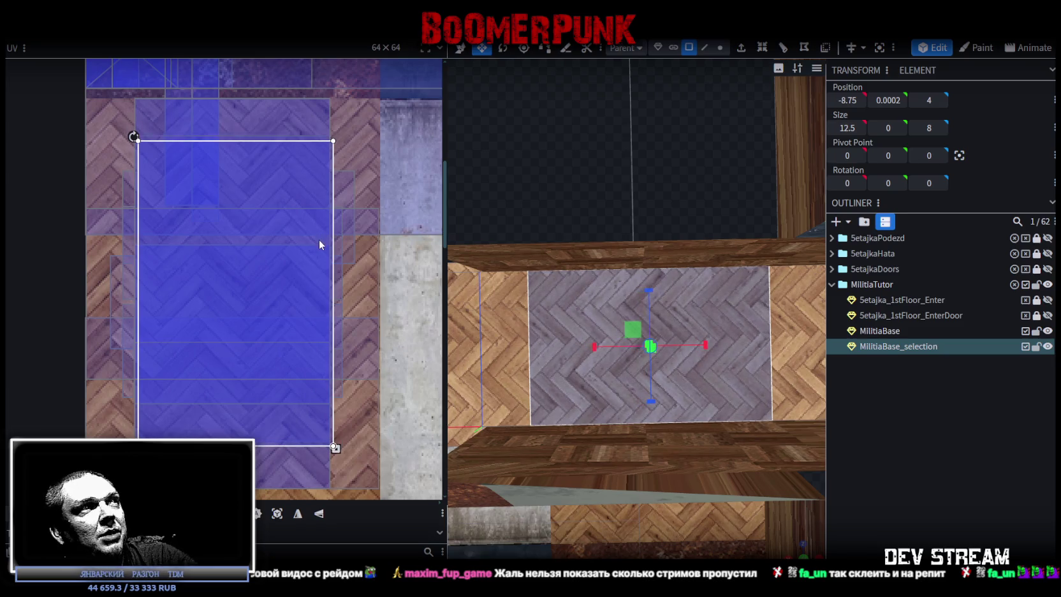
{"action": "left_click_drag", "start_coordinate": [317, 240], "coordinate": [315, 251]}
{"action": "scroll", "coordinate": [723, 307], "scroll_direction": "up", "scroll_amount": 3}
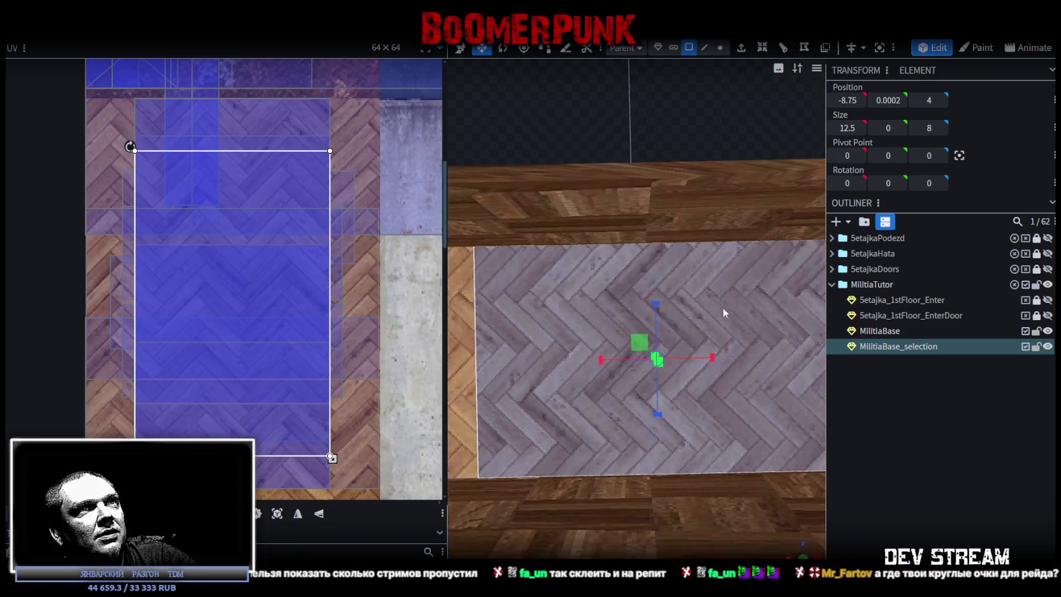
{"action": "scroll", "coordinate": [669, 332], "scroll_direction": "up", "scroll_amount": 3}
{"action": "scroll", "coordinate": [660, 350], "scroll_direction": "up", "scroll_amount": 2}
{"action": "scroll", "coordinate": [662, 352], "scroll_direction": "up", "scroll_amount": 1}
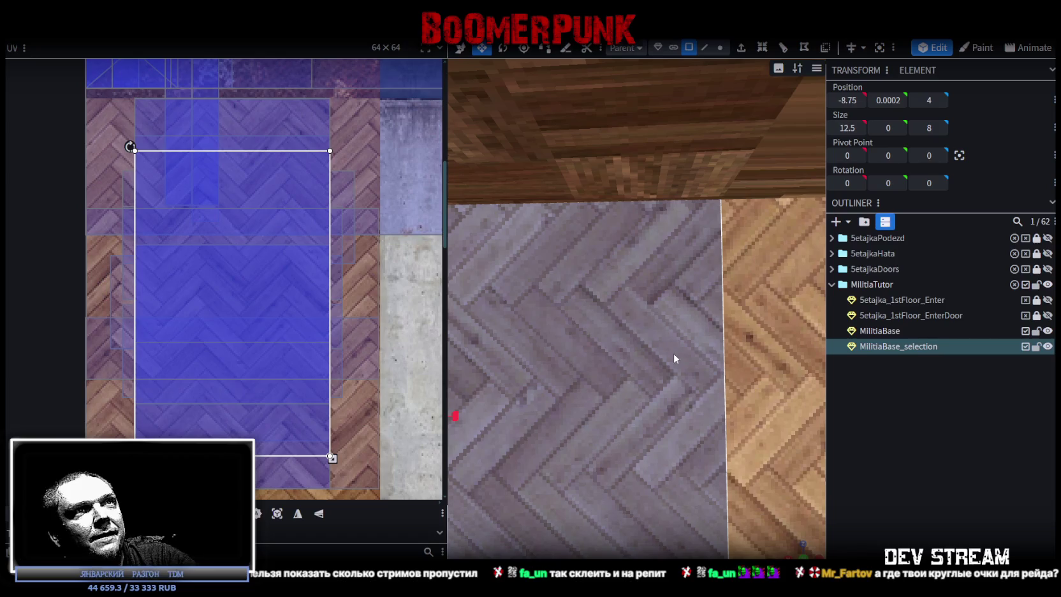
{"action": "left_click_drag", "start_coordinate": [295, 284], "coordinate": [294, 286]}
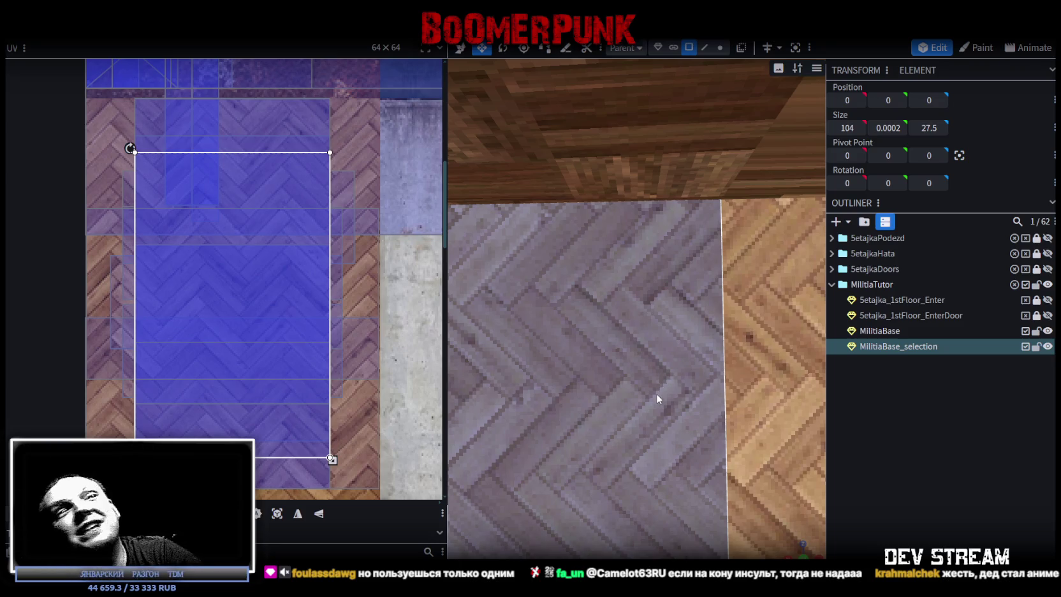
{"action": "scroll", "coordinate": [657, 392], "scroll_direction": "down", "scroll_amount": 2}
Select the next grey floor piece together with the doorway floor strip
{"action": "scroll", "coordinate": [663, 397], "scroll_direction": "down", "scroll_amount": 2}
{"action": "scroll", "coordinate": [665, 401], "scroll_direction": "down", "scroll_amount": 2}
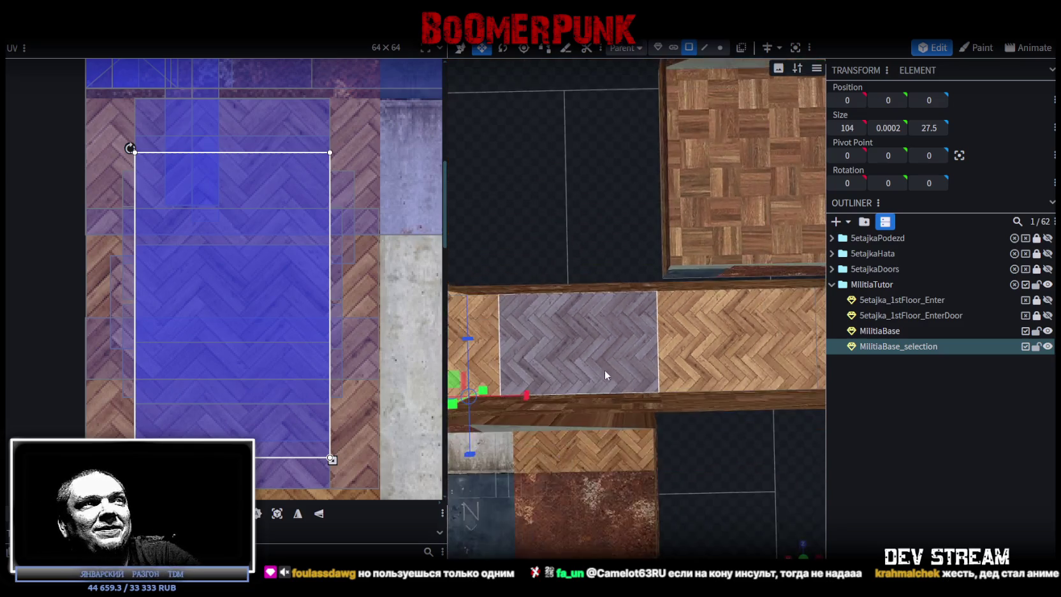
{"action": "right_click_drag", "start_coordinate": [604, 370], "coordinate": [742, 352]}
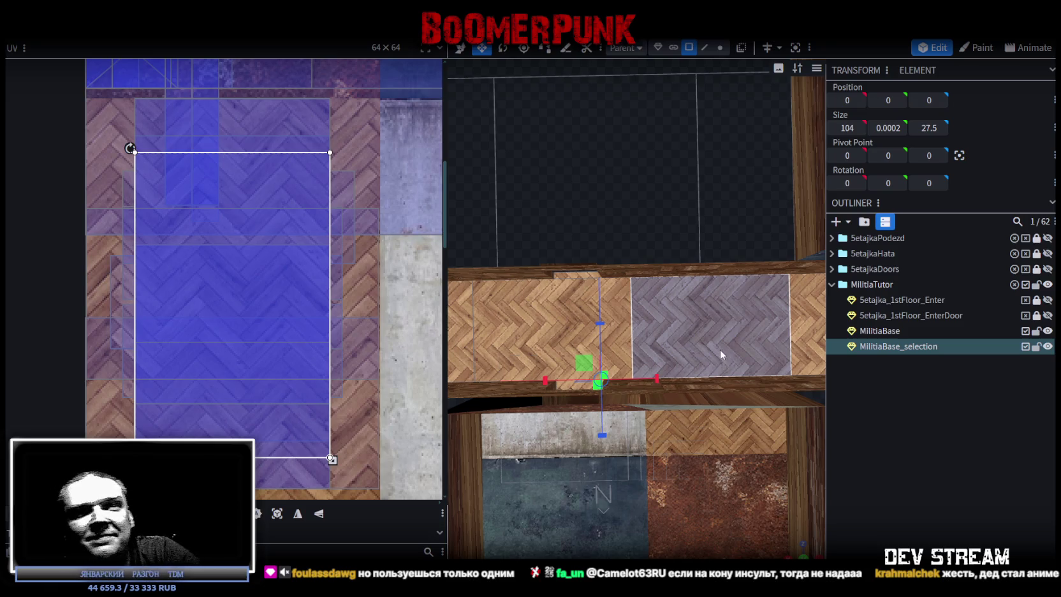
{"action": "right_click_drag", "start_coordinate": [721, 346], "coordinate": [740, 352]}
{"action": "scroll", "coordinate": [740, 358], "scroll_direction": "up", "scroll_amount": 3}
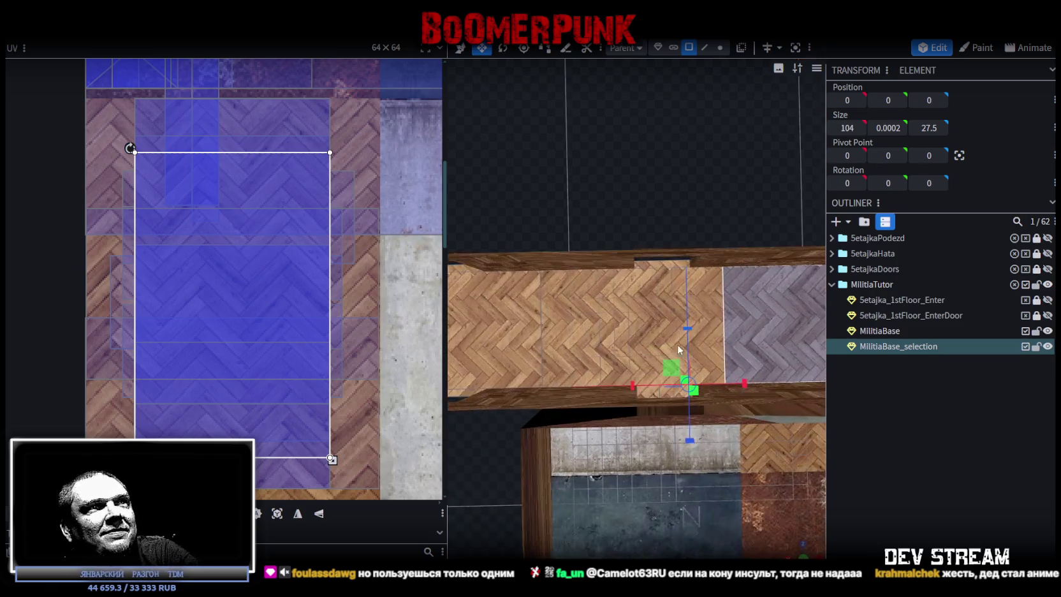
{"action": "scroll", "coordinate": [580, 314], "scroll_direction": "up", "scroll_amount": 2}
{"action": "left_click", "coordinate": [579, 313]}
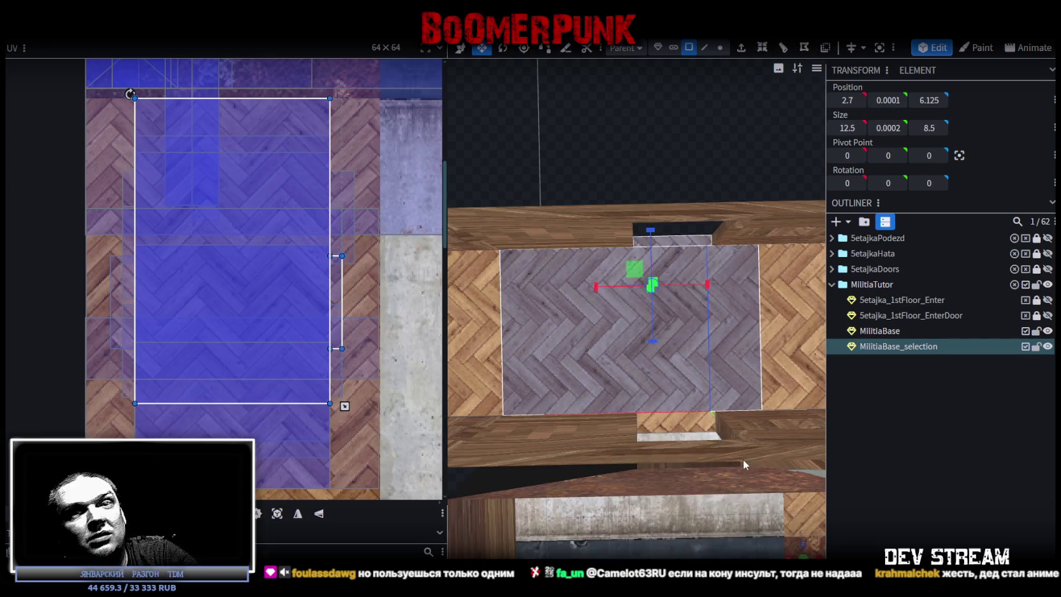
{"action": "left_click", "coordinate": [676, 425]}
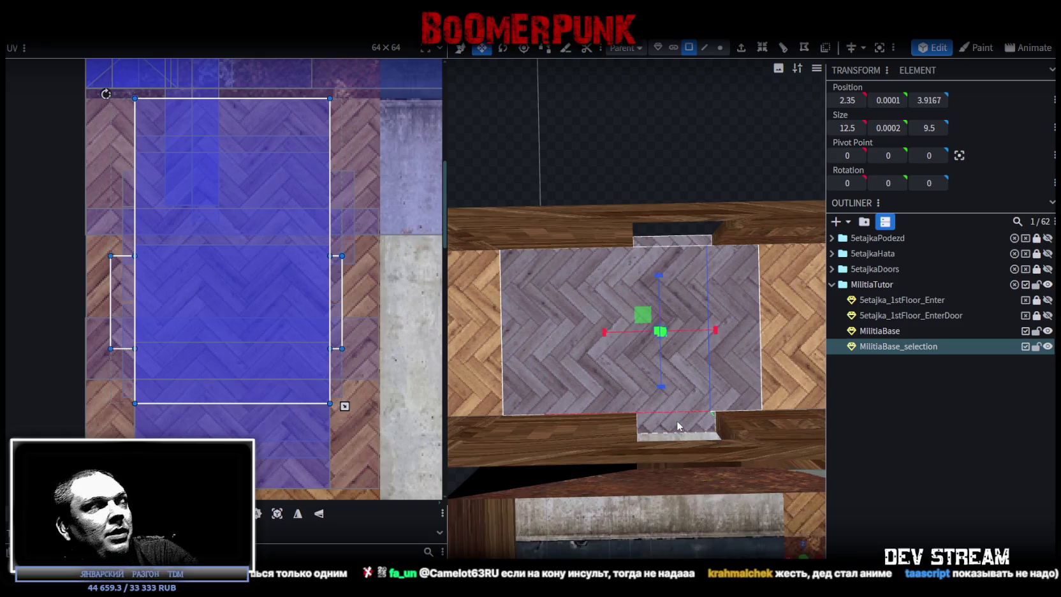
{"action": "scroll", "coordinate": [638, 274], "scroll_direction": "up", "scroll_amount": 2}
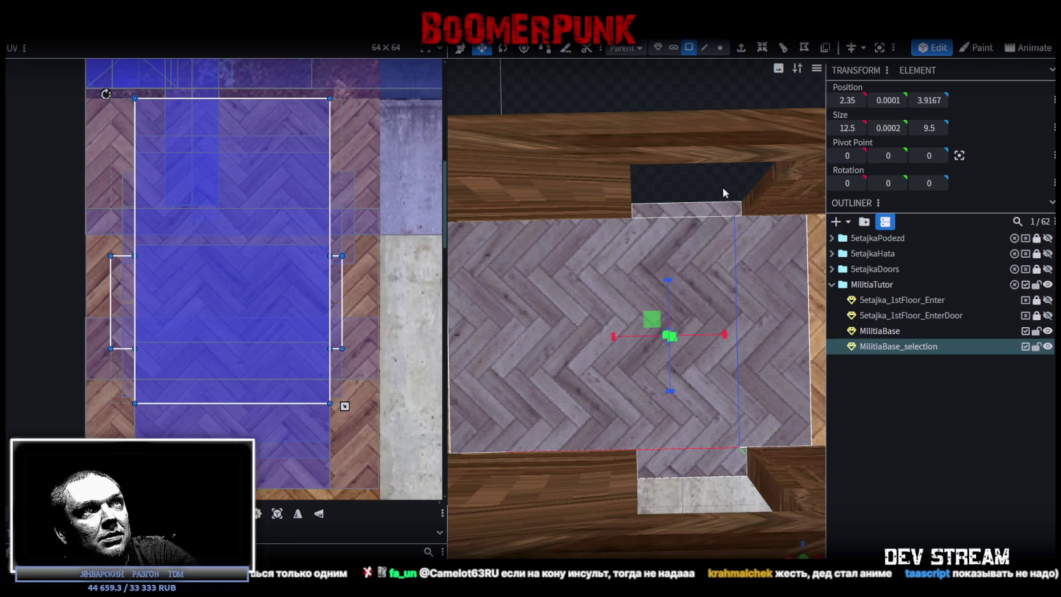
{"action": "left_click_drag", "start_coordinate": [724, 188], "coordinate": [739, 272]}
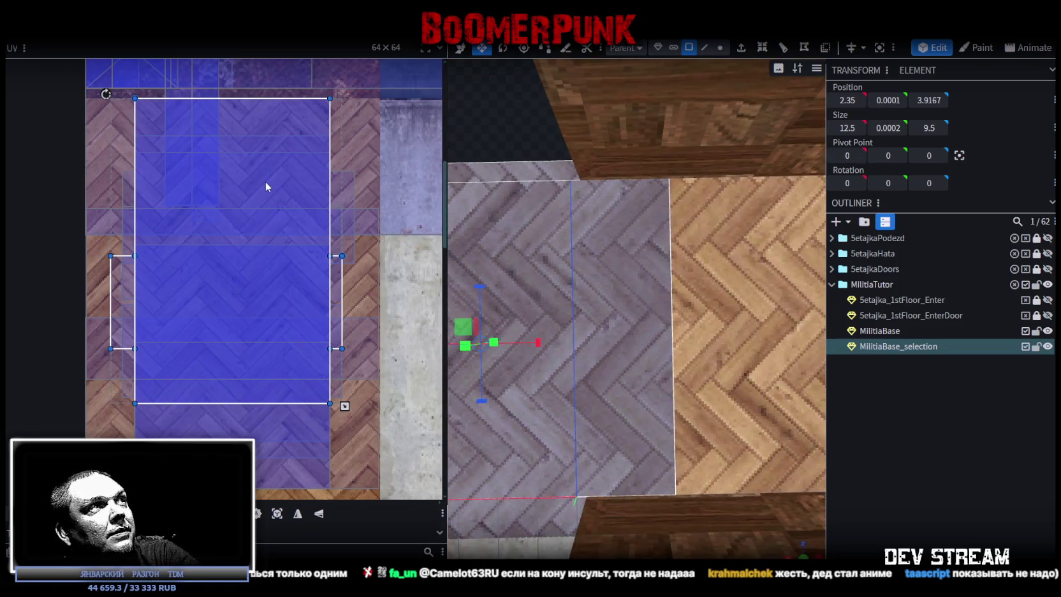
Shift their UV area down, ending with a one-texel nudge so the herringbone continues
{"action": "left_click_drag", "start_coordinate": [265, 182], "coordinate": [262, 187]}
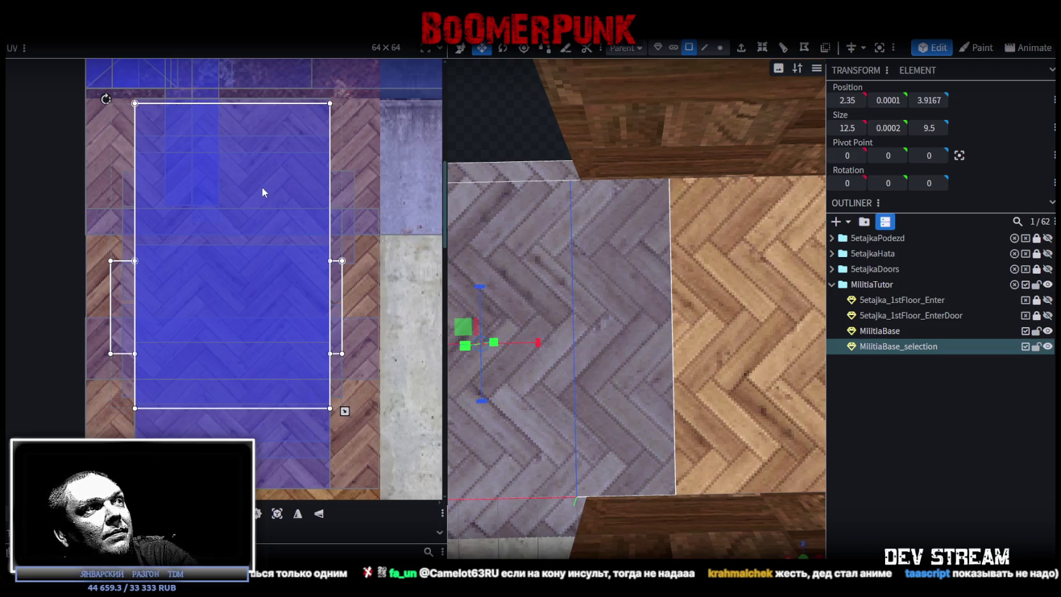
{"action": "middle_click_drag", "start_coordinate": [354, 288], "coordinate": [321, 212]}
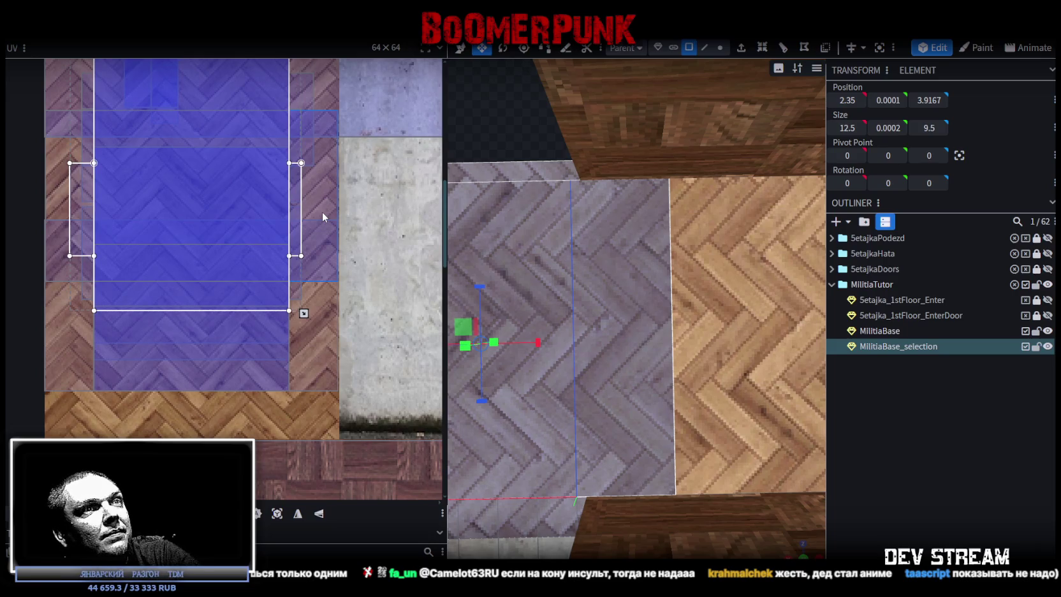
{"action": "left_click_drag", "start_coordinate": [255, 180], "coordinate": [256, 184]}
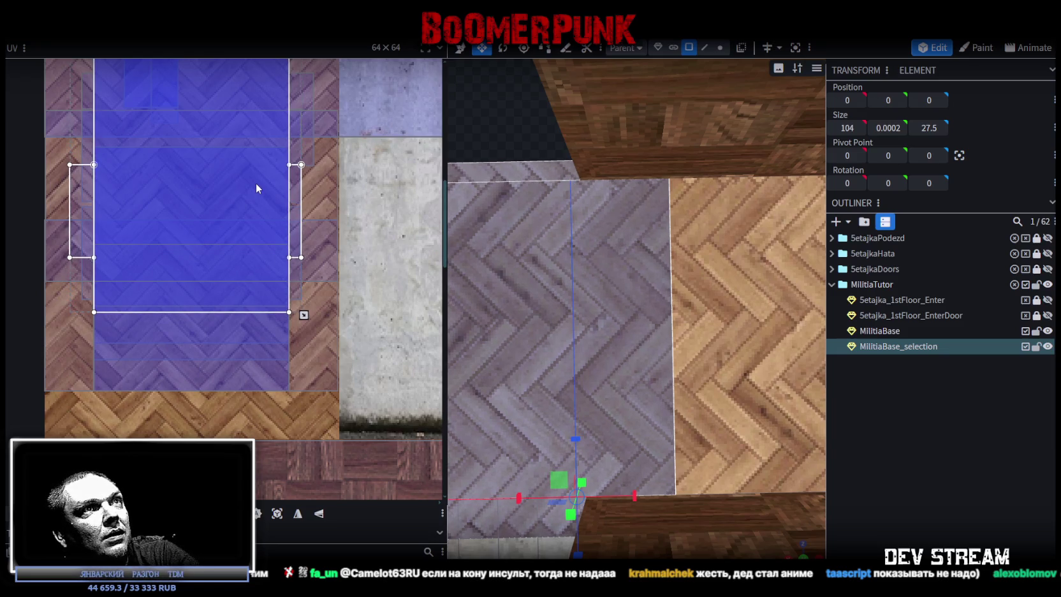
{"action": "scroll", "coordinate": [675, 292], "scroll_direction": "up", "scroll_amount": 2}
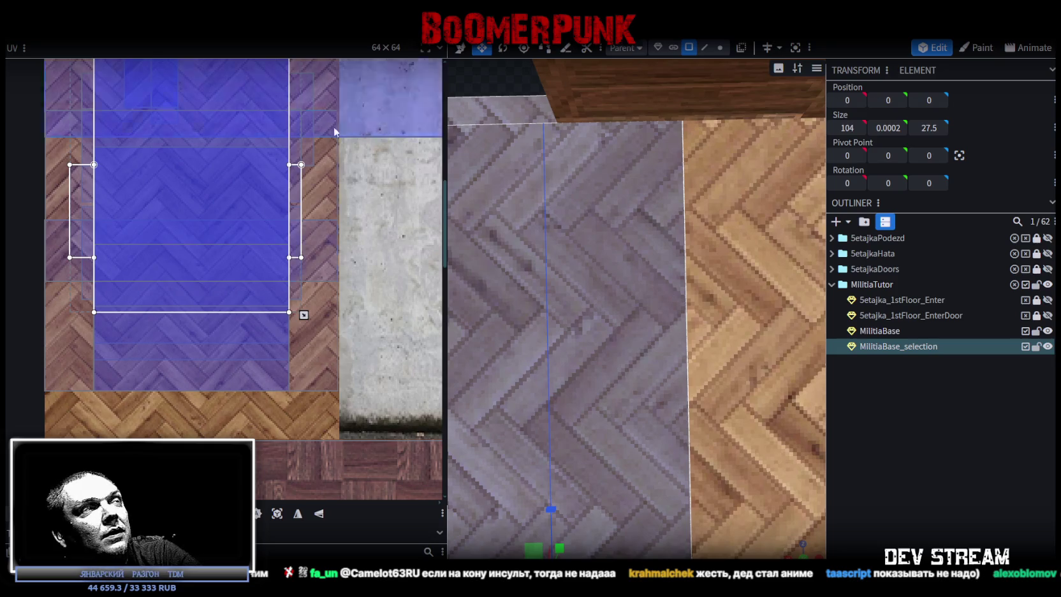
{"action": "scroll", "coordinate": [331, 131], "scroll_direction": "up", "scroll_amount": 3}
{"action": "scroll", "coordinate": [319, 127], "scroll_direction": "up", "scroll_amount": 1}
{"action": "scroll", "coordinate": [321, 126], "scroll_direction": "up", "scroll_amount": 1}
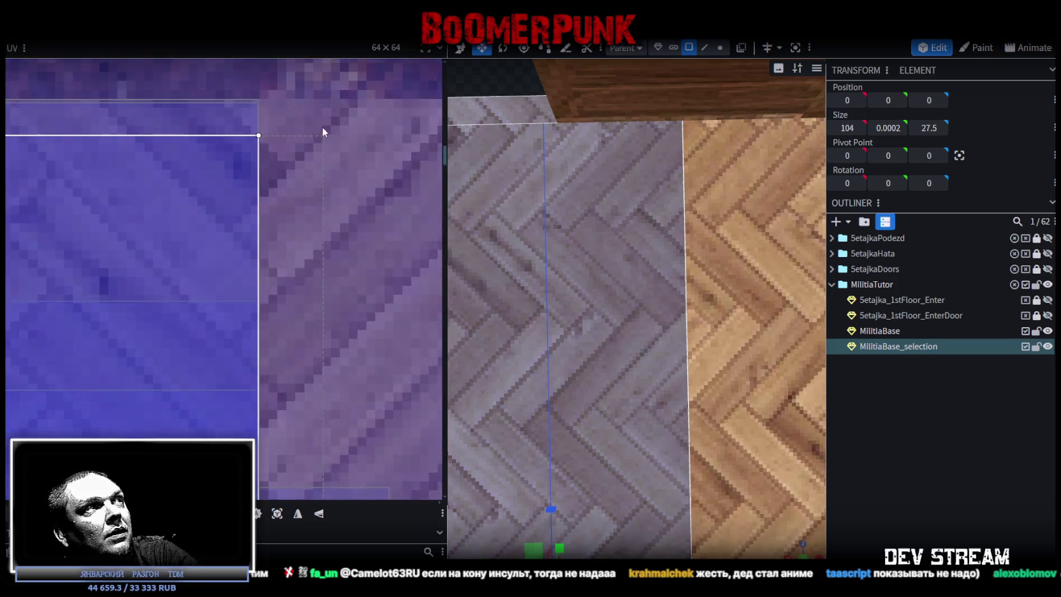
{"action": "scroll", "coordinate": [323, 131], "scroll_direction": "up", "scroll_amount": 2}
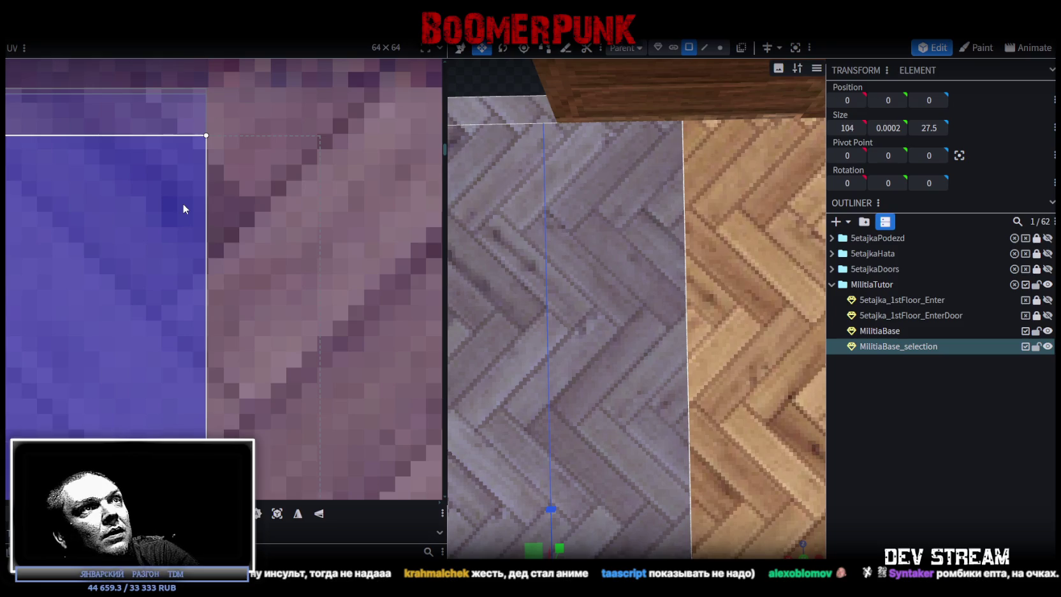
{"action": "mouse_move", "coordinate": [183, 203]}
{"action": "left_mouse_down"}
{"action": "mouse_move", "coordinate": [186, 216]}
{"action": "mouse_move", "coordinate": [189, 200]}
{"action": "left_mouse_up"}
{"action": "scroll", "coordinate": [583, 307], "scroll_direction": "down", "scroll_amount": 2}
{"action": "scroll", "coordinate": [612, 336], "scroll_direction": "down", "scroll_amount": 2}
{"action": "scroll", "coordinate": [614, 336], "scroll_direction": "down", "scroll_amount": 2}
{"action": "scroll", "coordinate": [616, 331], "scroll_direction": "down", "scroll_amount": 2}
{"action": "scroll", "coordinate": [734, 300], "scroll_direction": "up", "scroll_amount": 3}
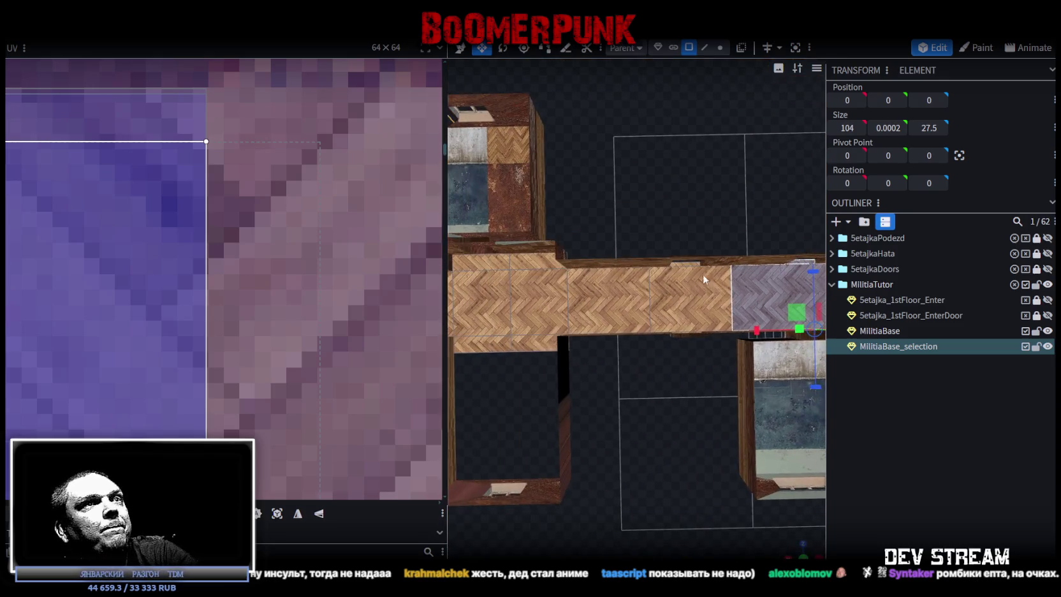
Select the grey floor piece further along together with its thin top edge strip
{"action": "left_click", "coordinate": [740, 270]}
{"action": "scroll", "coordinate": [738, 271], "scroll_direction": "up", "scroll_amount": 2}
{"action": "scroll", "coordinate": [737, 271], "scroll_direction": "up", "scroll_amount": 2}
{"action": "left_click", "coordinate": [727, 202], "text": "shift"}
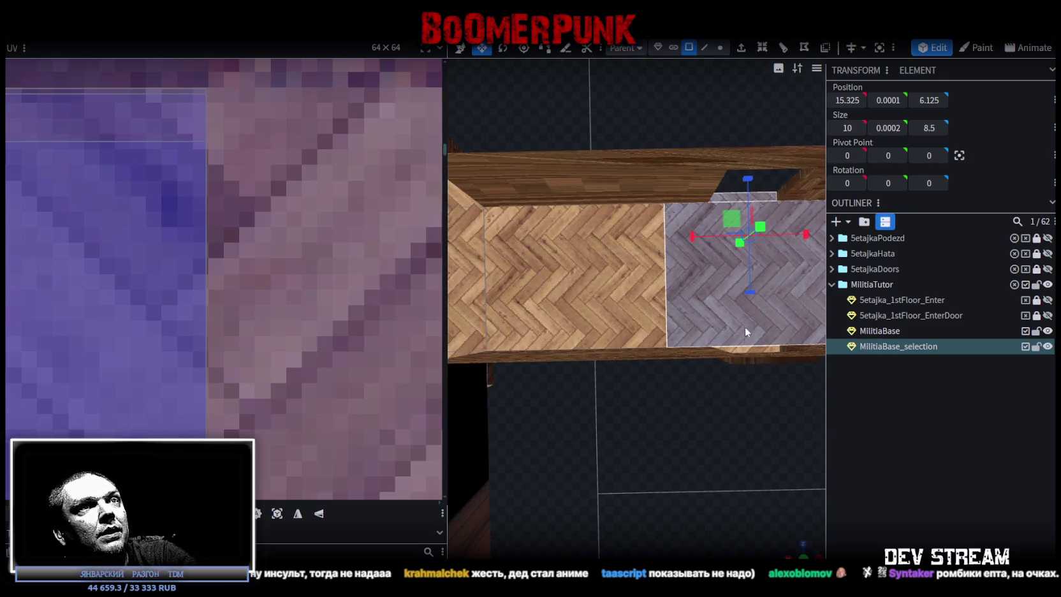
{"action": "left_click", "coordinate": [747, 350], "text": "shift"}
{"action": "scroll", "coordinate": [99, 311], "scroll_direction": "down", "scroll_amount": 2}
{"action": "scroll", "coordinate": [151, 306], "scroll_direction": "down", "scroll_amount": 2}
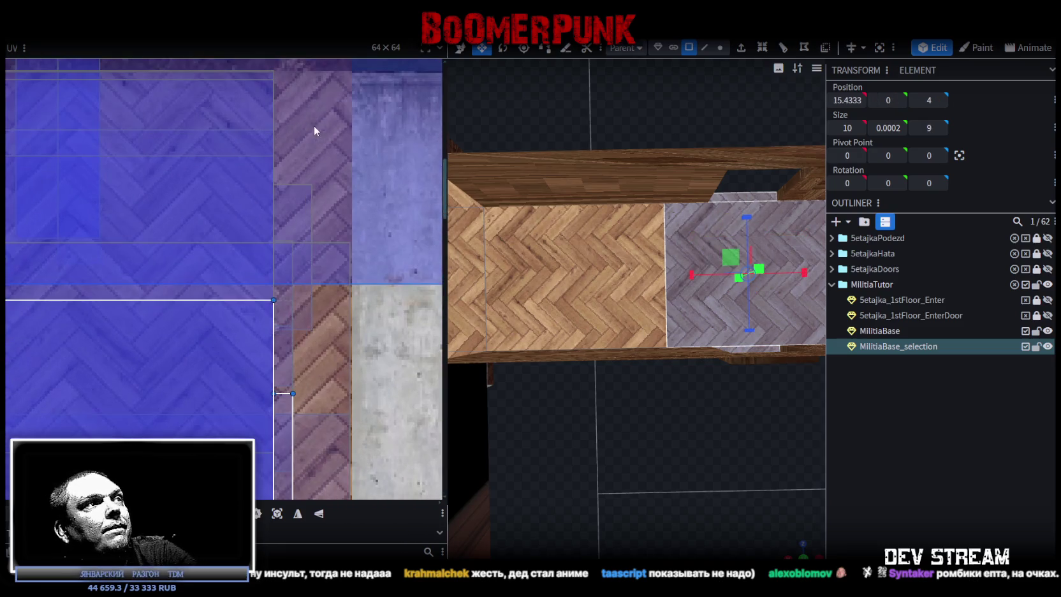
{"action": "scroll", "coordinate": [348, 225], "scroll_direction": "down", "scroll_amount": 2}
{"action": "scroll", "coordinate": [378, 249], "scroll_direction": "down", "scroll_amount": 2}
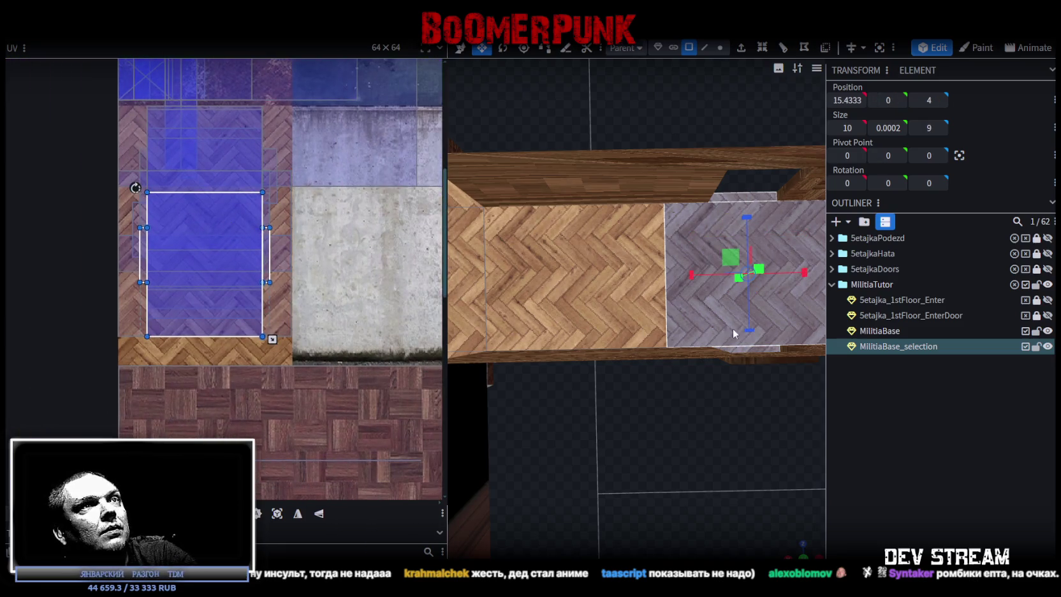
{"action": "scroll", "coordinate": [740, 351], "scroll_direction": "up", "scroll_amount": 2}
Slide their UV about 21 px down so the herringbone meets the neighbouring parquet
{"action": "mouse_move", "coordinate": [746, 371]}
{"action": "left_mouse_down"}
{"action": "mouse_move", "coordinate": [787, 298]}
{"action": "mouse_move", "coordinate": [610, 244]}
{"action": "left_mouse_up"}
{"action": "mouse_move", "coordinate": [743, 248]}
{"action": "left_mouse_down"}
{"action": "mouse_move", "coordinate": [624, 253]}
{"action": "mouse_move", "coordinate": [650, 294]}
{"action": "left_mouse_up"}
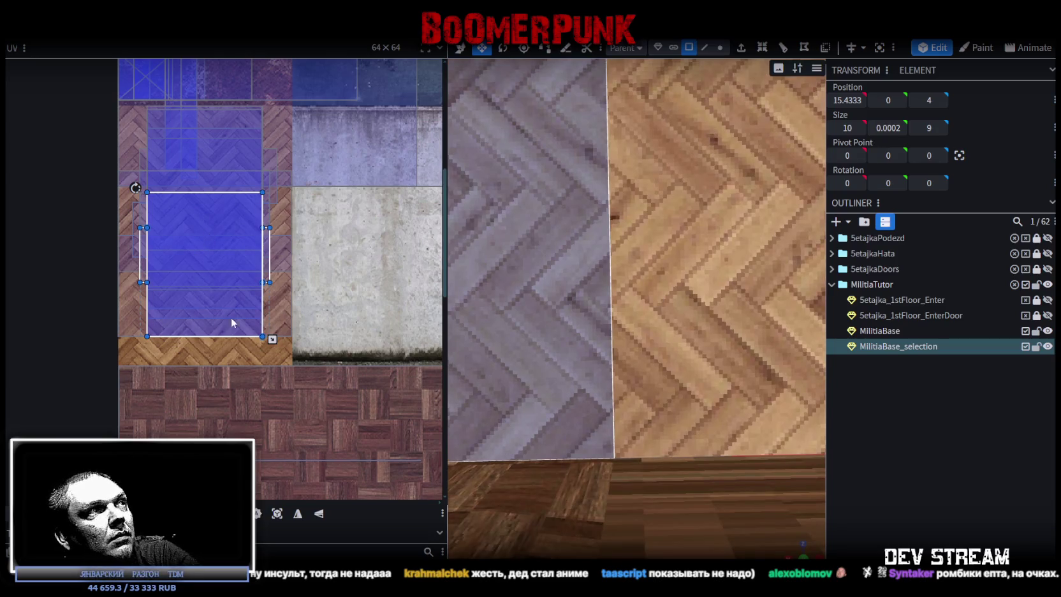
{"action": "scroll", "coordinate": [245, 312], "scroll_direction": "up", "scroll_amount": 3}
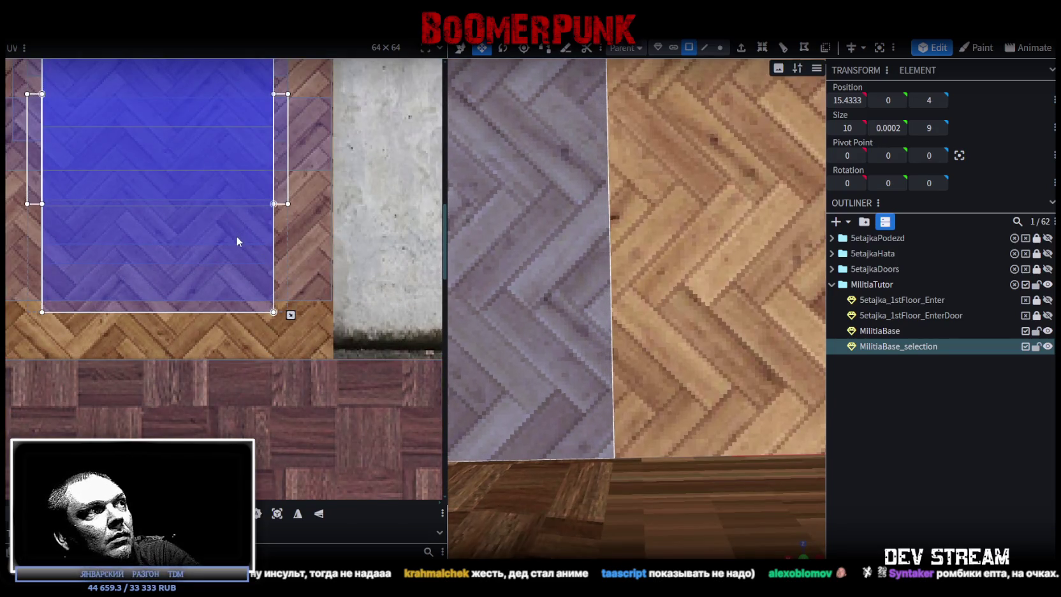
{"action": "left_click_drag", "start_coordinate": [237, 242], "coordinate": [237, 255]}
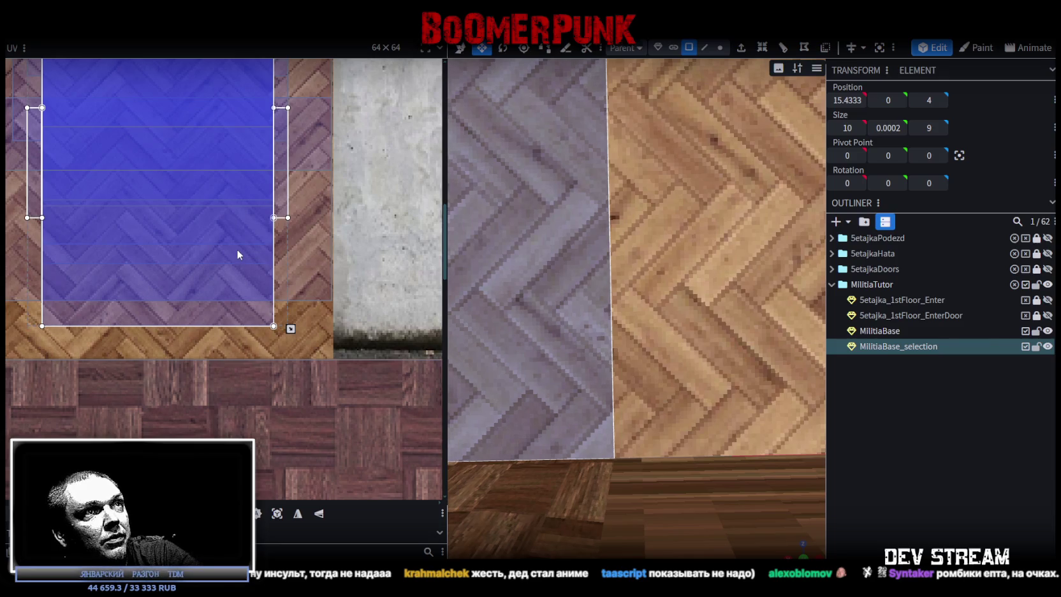
{"action": "scroll", "coordinate": [631, 291], "scroll_direction": "down", "scroll_amount": 1}
{"action": "scroll", "coordinate": [614, 292], "scroll_direction": "down", "scroll_amount": 3}
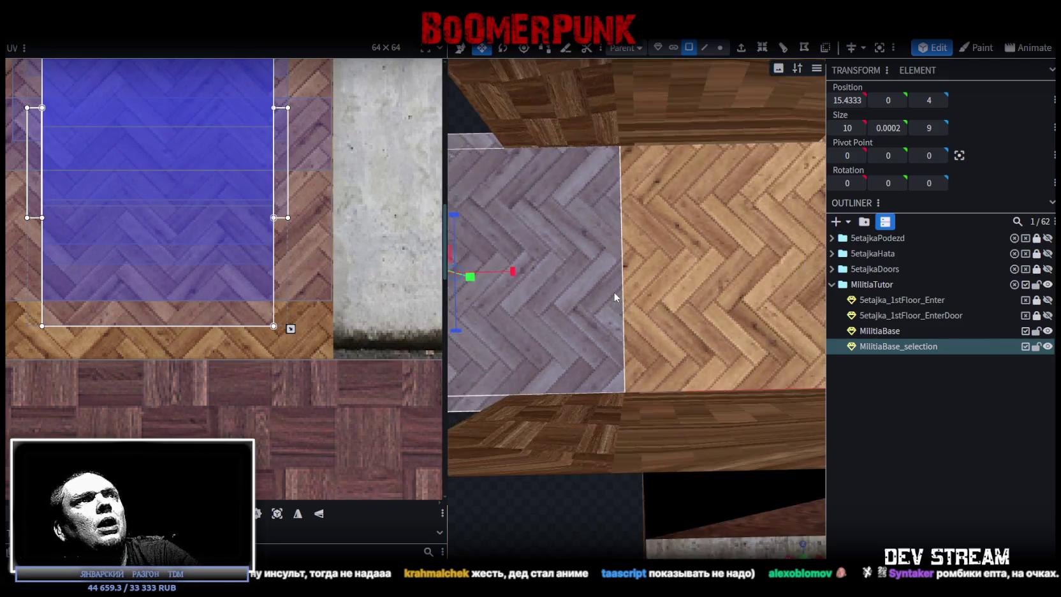
{"action": "scroll", "coordinate": [616, 287], "scroll_direction": "down", "scroll_amount": 2}
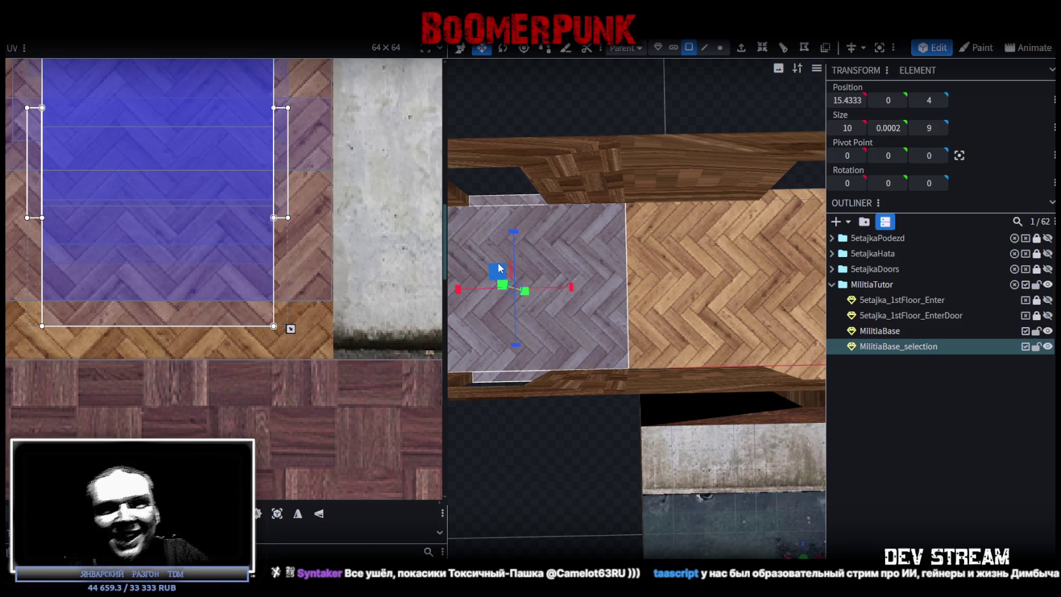
{"action": "scroll", "coordinate": [605, 453], "scroll_direction": "down", "scroll_amount": 3}
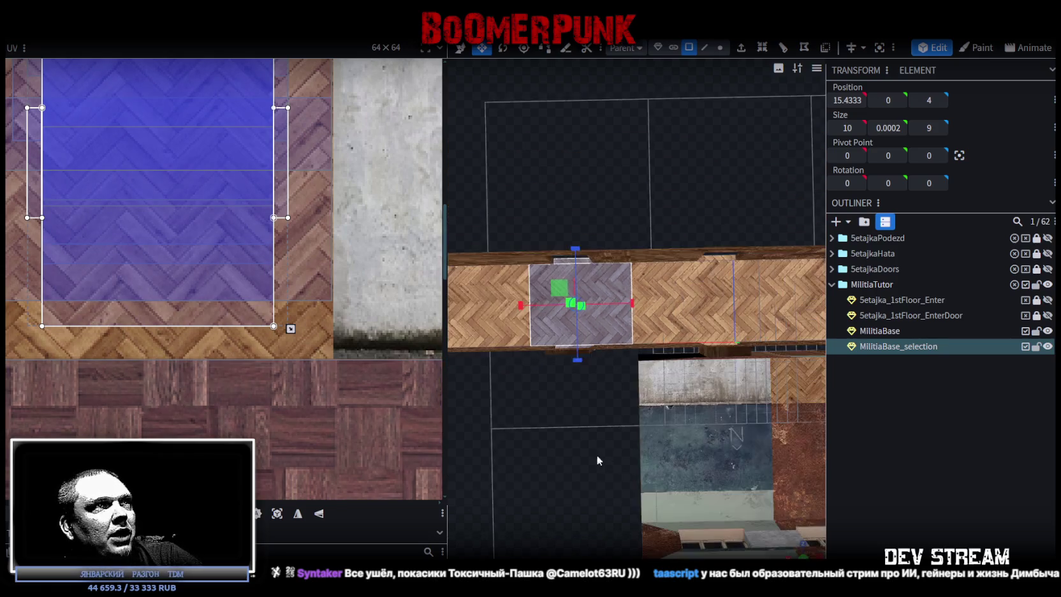
Shift the next grey floor tile's texture down, then nudge it back up slightly to align the herringbone
{"action": "right_click_drag", "start_coordinate": [605, 453], "coordinate": [730, 467]}
{"action": "left_click", "coordinate": [646, 326]}
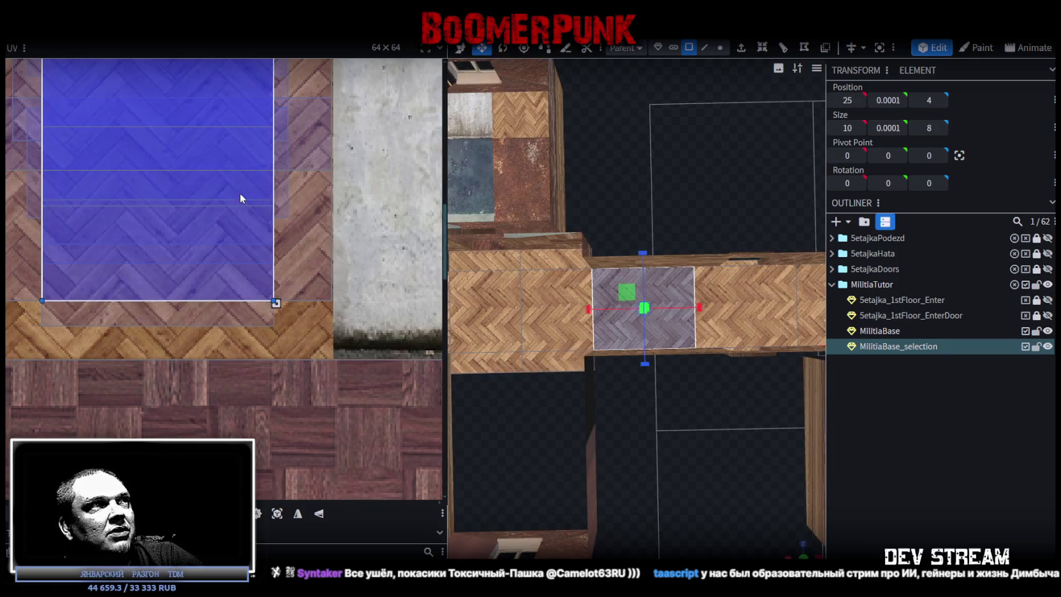
{"action": "scroll", "coordinate": [252, 191], "scroll_direction": "down", "scroll_amount": 2}
{"action": "right_click_drag", "start_coordinate": [262, 190], "coordinate": [266, 281]}
{"action": "scroll", "coordinate": [735, 445], "scroll_direction": "up", "scroll_amount": 3}
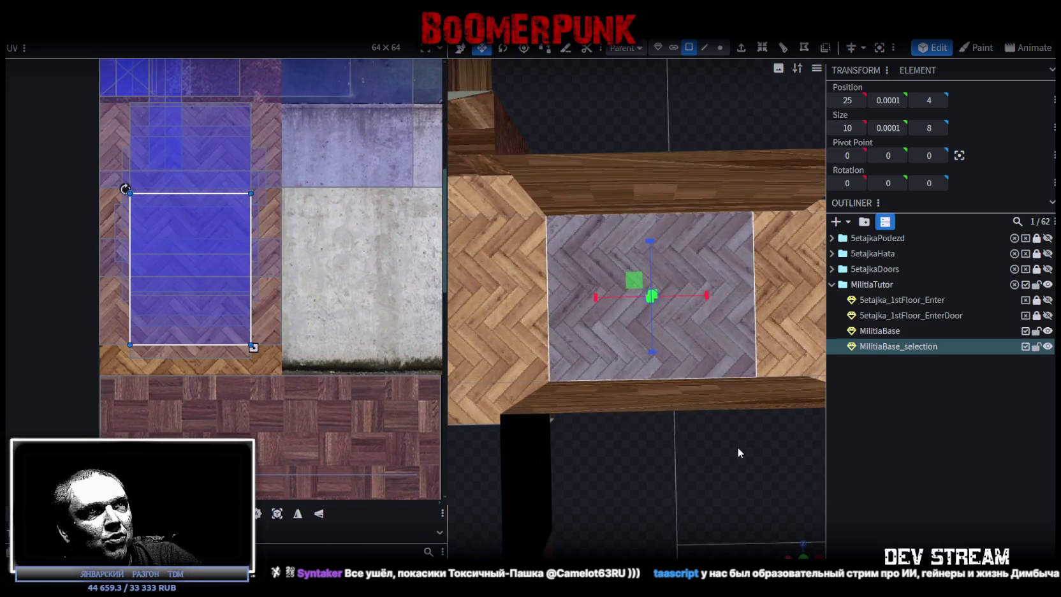
{"action": "right_click_drag", "start_coordinate": [736, 444], "coordinate": [564, 424]}
{"action": "scroll", "coordinate": [564, 424], "scroll_direction": "up", "scroll_amount": 3}
{"action": "scroll", "coordinate": [576, 484], "scroll_direction": "up", "scroll_amount": 2}
{"action": "right_click_drag", "start_coordinate": [576, 484], "coordinate": [687, 524]}
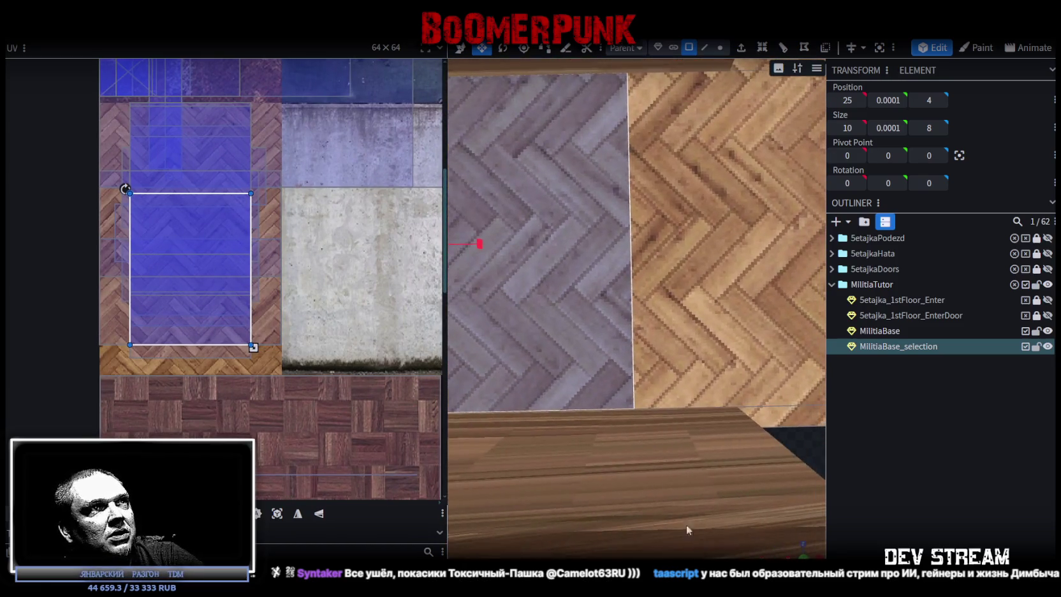
{"action": "scroll", "coordinate": [229, 240], "scroll_direction": "up", "scroll_amount": 2}
{"action": "scroll", "coordinate": [230, 241], "scroll_direction": "up", "scroll_amount": 1}
{"action": "left_click_drag", "start_coordinate": [223, 243], "coordinate": [223, 247]}
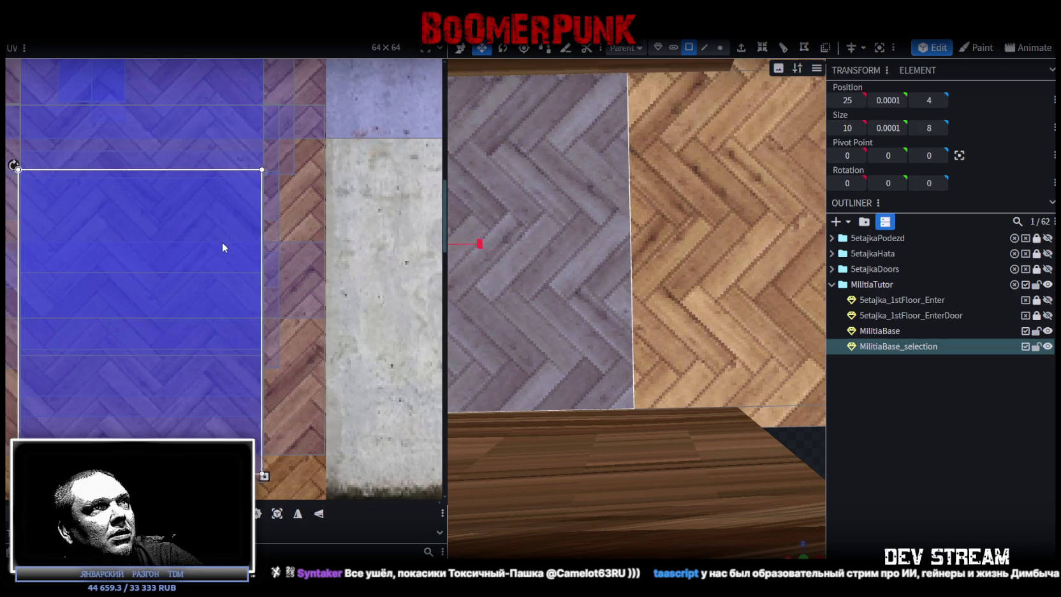
{"action": "left_click_drag", "start_coordinate": [222, 243], "coordinate": [224, 245]}
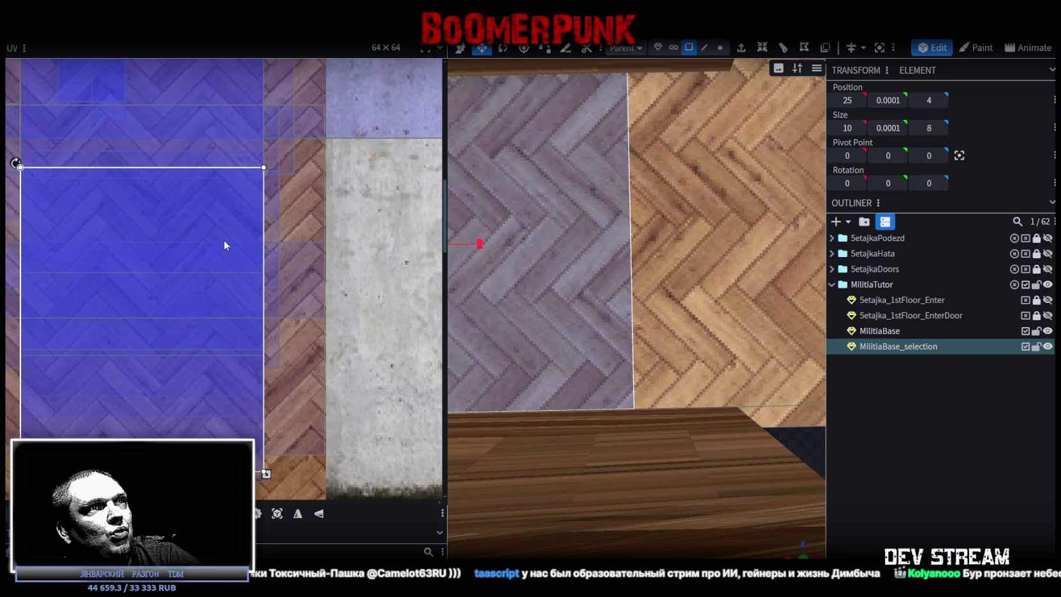
Select the larger floor piece below and move its texture to match the neighbouring parquet
{"action": "scroll", "coordinate": [234, 240], "scroll_direction": "down", "scroll_amount": 2}
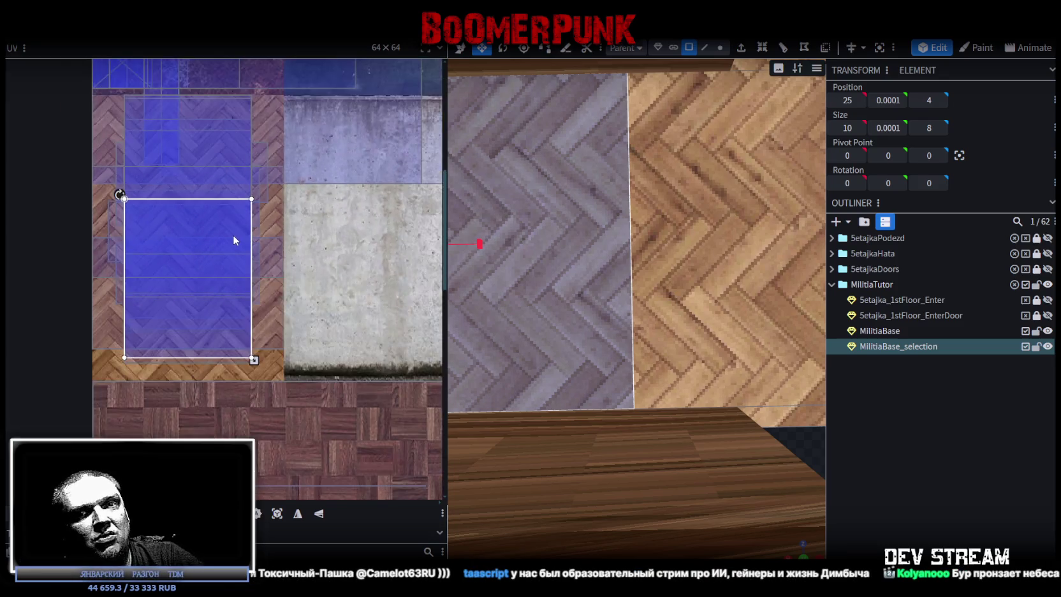
{"action": "scroll", "coordinate": [230, 237], "scroll_direction": "down", "scroll_amount": 3}
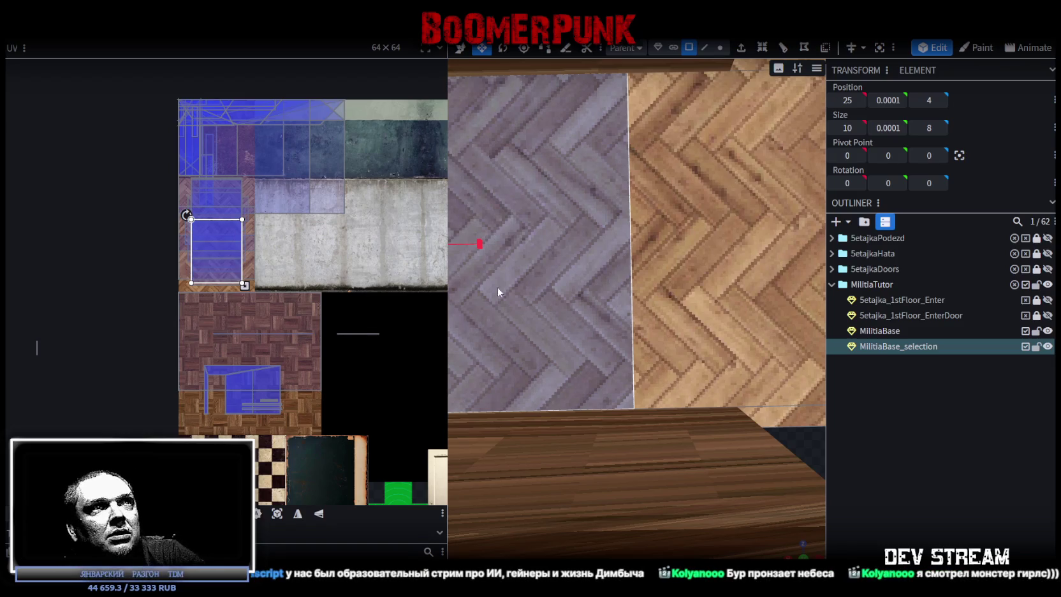
{"action": "scroll", "coordinate": [484, 280], "scroll_direction": "down", "scroll_amount": 3}
{"action": "scroll", "coordinate": [652, 226], "scroll_direction": "down", "scroll_amount": 2}
{"action": "scroll", "coordinate": [635, 191], "scroll_direction": "up", "scroll_amount": 3}
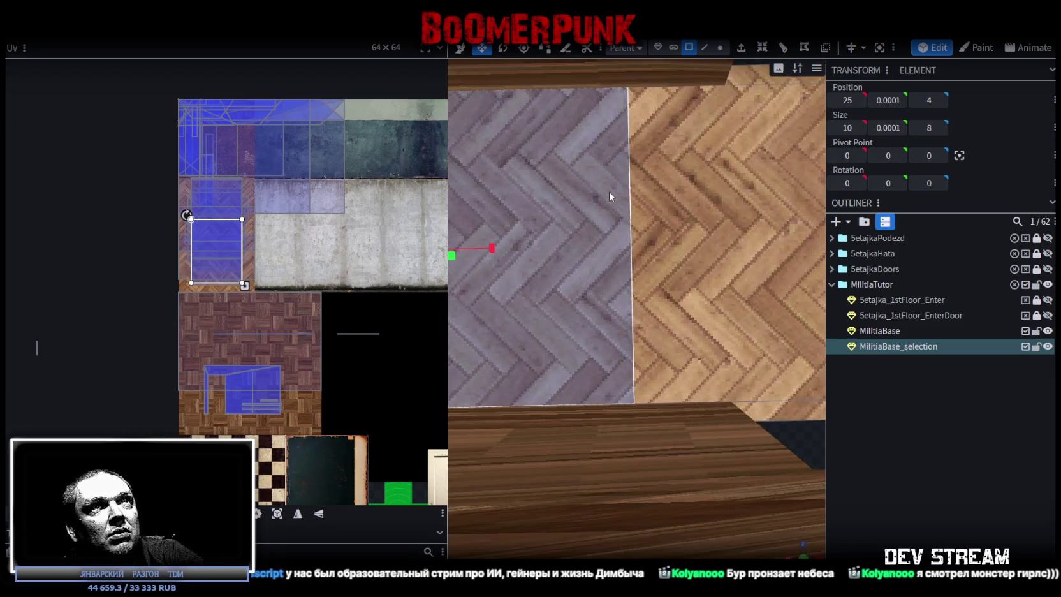
{"action": "scroll", "coordinate": [597, 190], "scroll_direction": "down", "scroll_amount": 3}
{"action": "right_click_drag", "start_coordinate": [576, 184], "coordinate": [800, 247]}
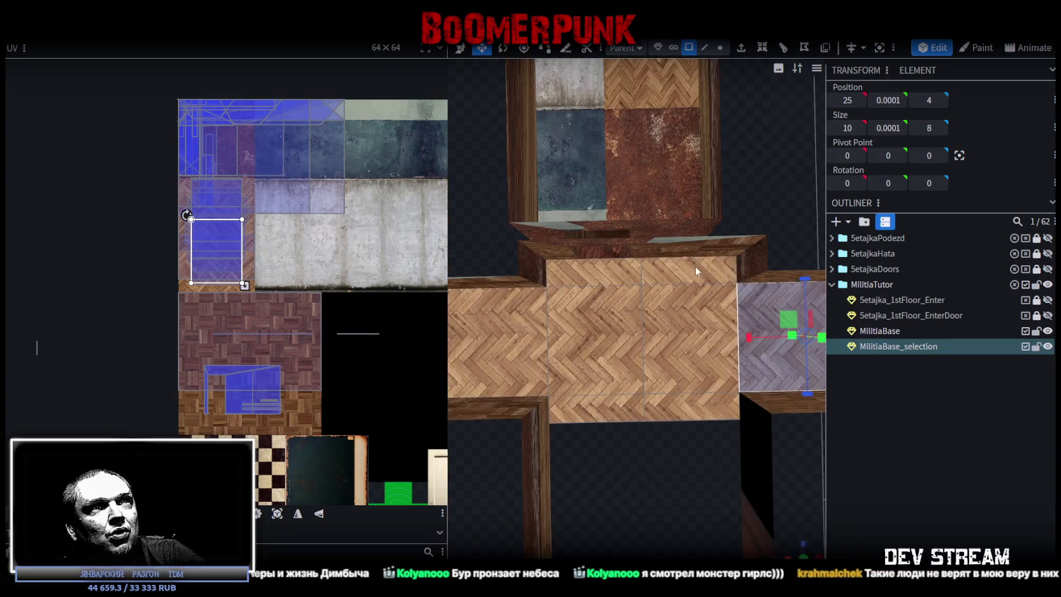
{"action": "left_click", "coordinate": [695, 263]}
{"action": "left_click", "coordinate": [721, 364]}
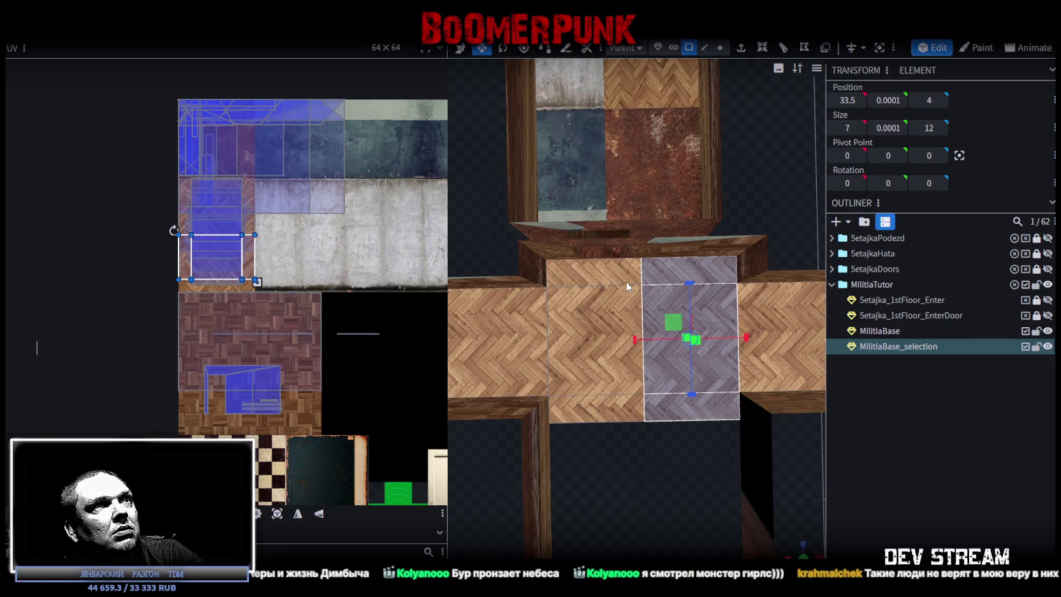
{"action": "scroll", "coordinate": [223, 181], "scroll_direction": "up", "scroll_amount": 1}
{"action": "scroll", "coordinate": [223, 181], "scroll_direction": "up", "scroll_amount": 2}
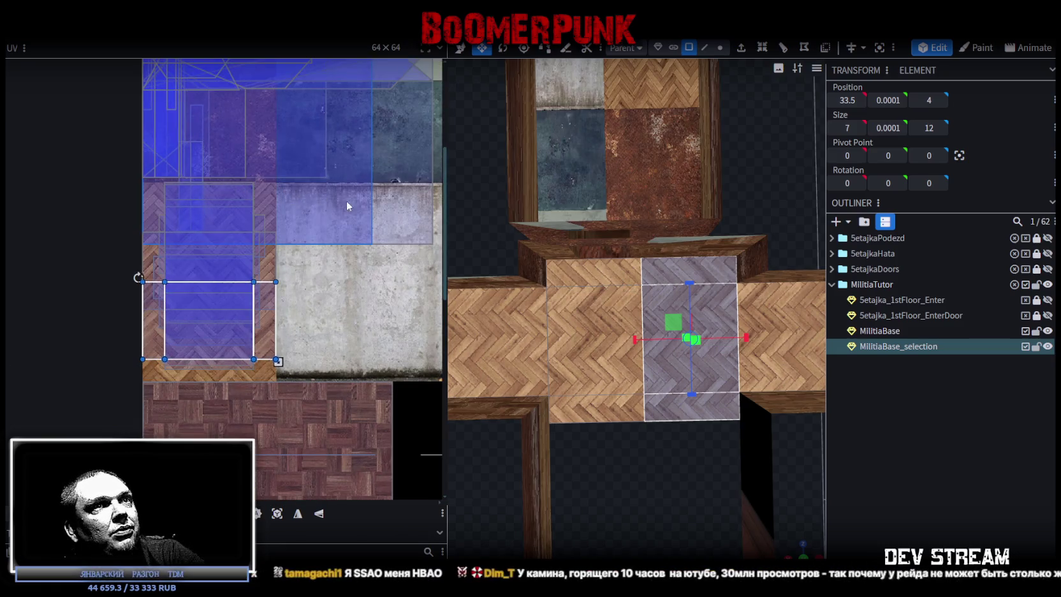
{"action": "left_click_drag", "start_coordinate": [264, 312], "coordinate": [240, 220]}
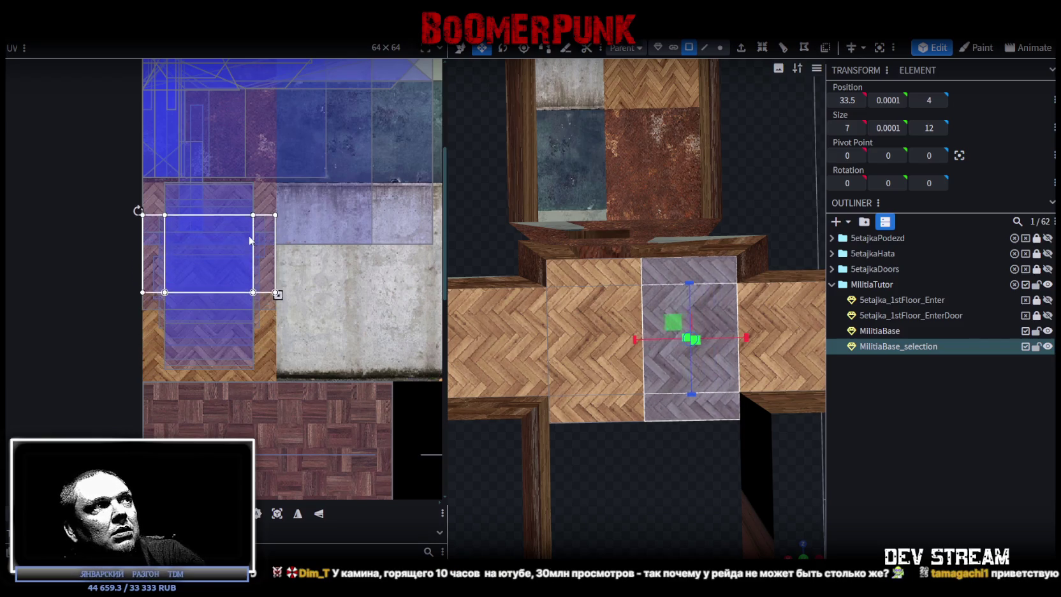
Refine that piece's texture down, then up slightly, for exact parquet alignment
{"action": "scroll", "coordinate": [638, 338], "scroll_direction": "up", "scroll_amount": 1}
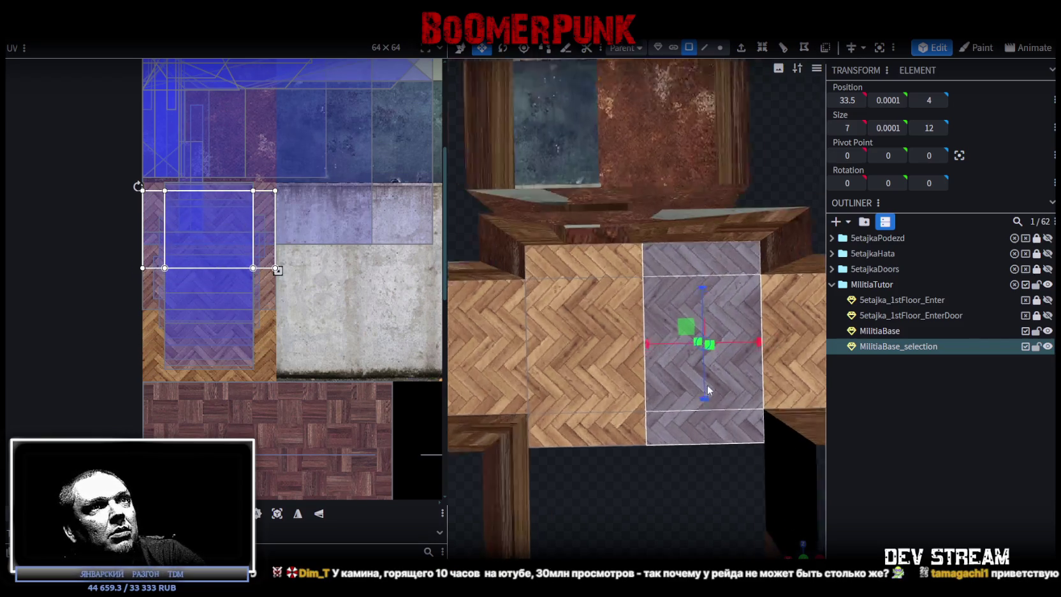
{"action": "scroll", "coordinate": [638, 338], "scroll_direction": "up", "scroll_amount": 2}
{"action": "scroll", "coordinate": [638, 338], "scroll_direction": "up", "scroll_amount": 1}
{"action": "scroll", "coordinate": [662, 348], "scroll_direction": "up", "scroll_amount": 1}
{"action": "scroll", "coordinate": [661, 348], "scroll_direction": "up", "scroll_amount": 1}
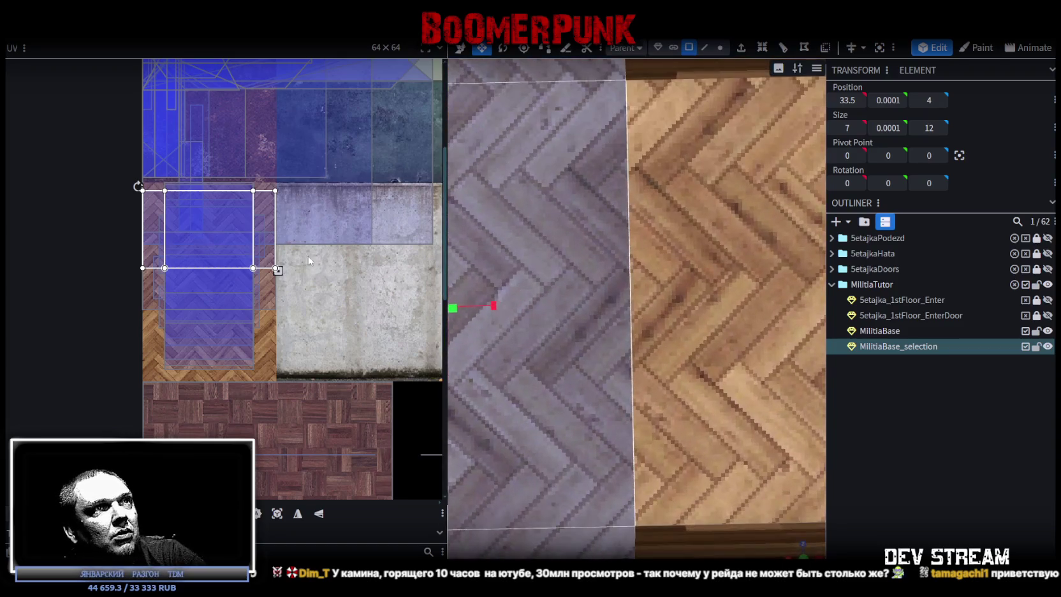
{"action": "scroll", "coordinate": [229, 217], "scroll_direction": "up", "scroll_amount": 1}
{"action": "scroll", "coordinate": [228, 217], "scroll_direction": "up", "scroll_amount": 2}
{"action": "left_click_drag", "start_coordinate": [210, 243], "coordinate": [184, 273]}
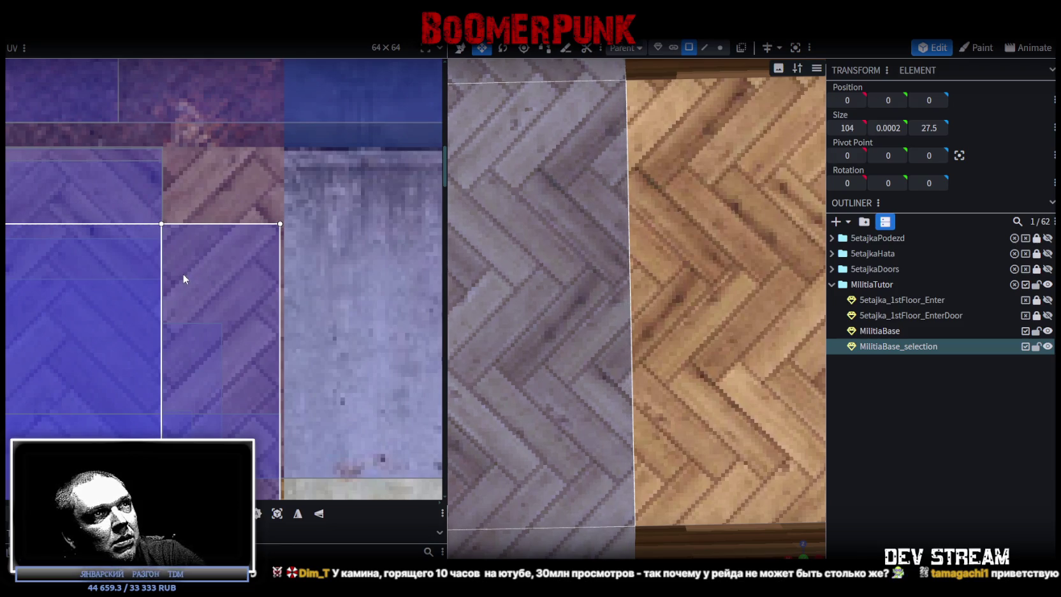
{"action": "left_click_drag", "start_coordinate": [183, 273], "coordinate": [183, 269]}
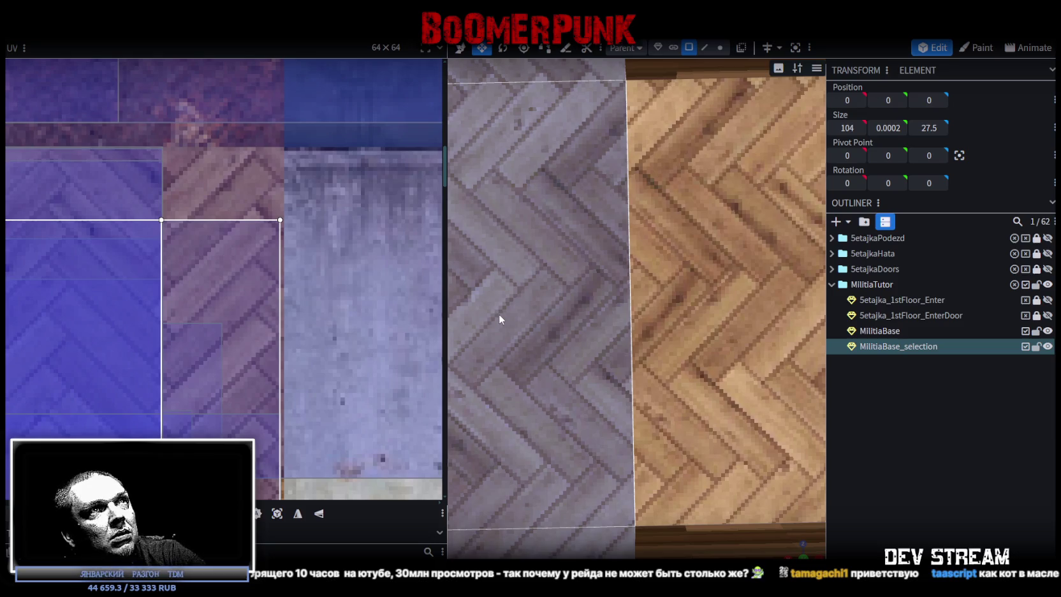
Align the middle floor strip's texture, moving it down and then back up to match the parquet
{"action": "scroll", "coordinate": [266, 334], "scroll_direction": "down", "scroll_amount": 2}
{"action": "scroll", "coordinate": [265, 334], "scroll_direction": "down", "scroll_amount": 3}
{"action": "scroll", "coordinate": [265, 333], "scroll_direction": "down", "scroll_amount": 2}
{"action": "scroll", "coordinate": [644, 416], "scroll_direction": "down", "scroll_amount": 2}
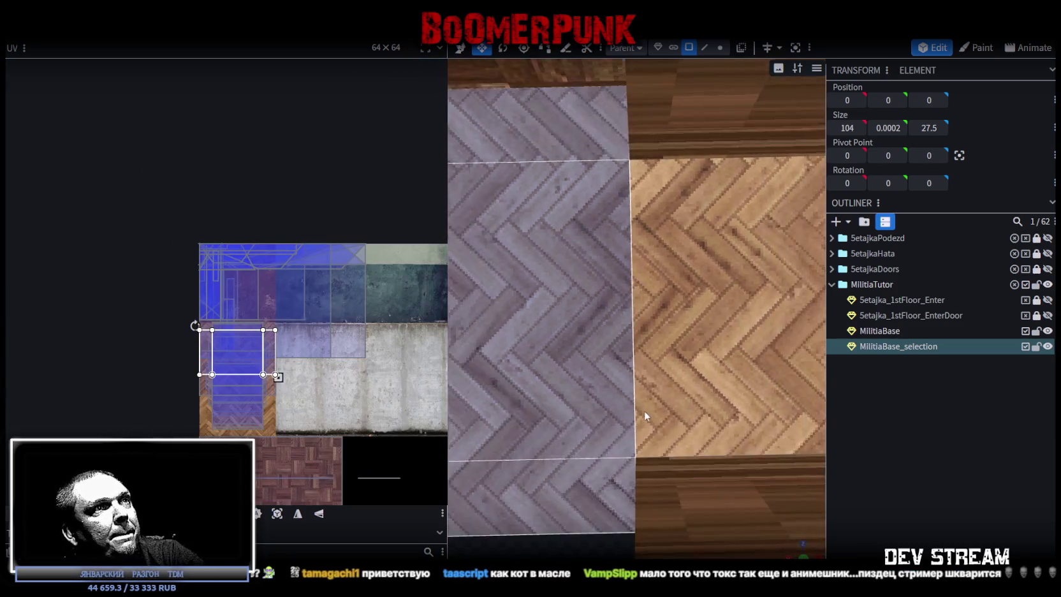
{"action": "scroll", "coordinate": [597, 391], "scroll_direction": "down", "scroll_amount": 3}
{"action": "scroll", "coordinate": [594, 385], "scroll_direction": "down", "scroll_amount": 2}
{"action": "right_click_drag", "start_coordinate": [564, 374], "coordinate": [706, 367]}
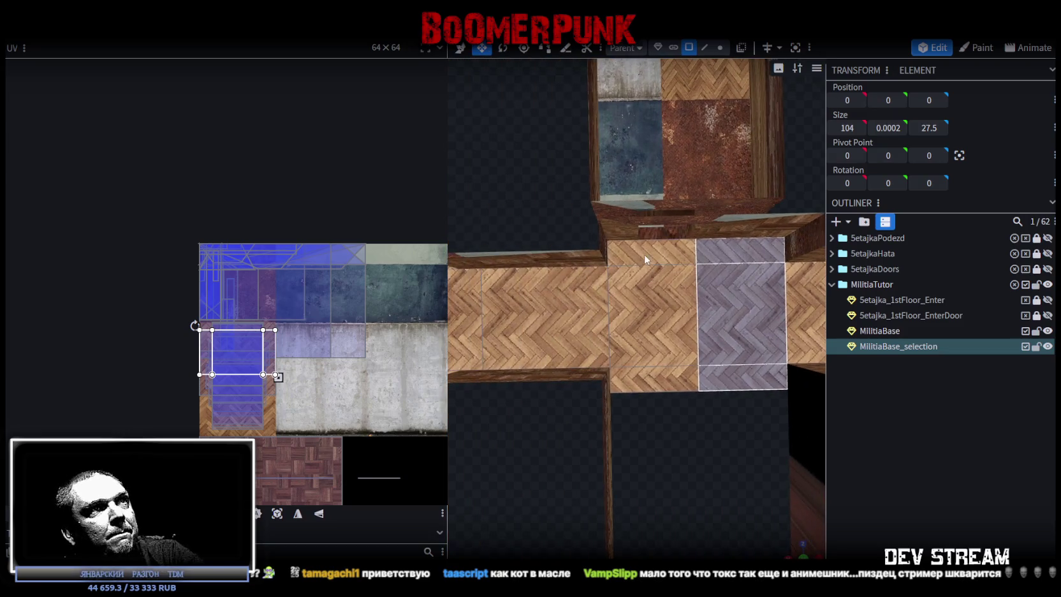
{"action": "left_click", "coordinate": [644, 254]}
{"action": "left_click", "coordinate": [666, 338]}
{"action": "scroll", "coordinate": [266, 386], "scroll_direction": "up", "scroll_amount": 3}
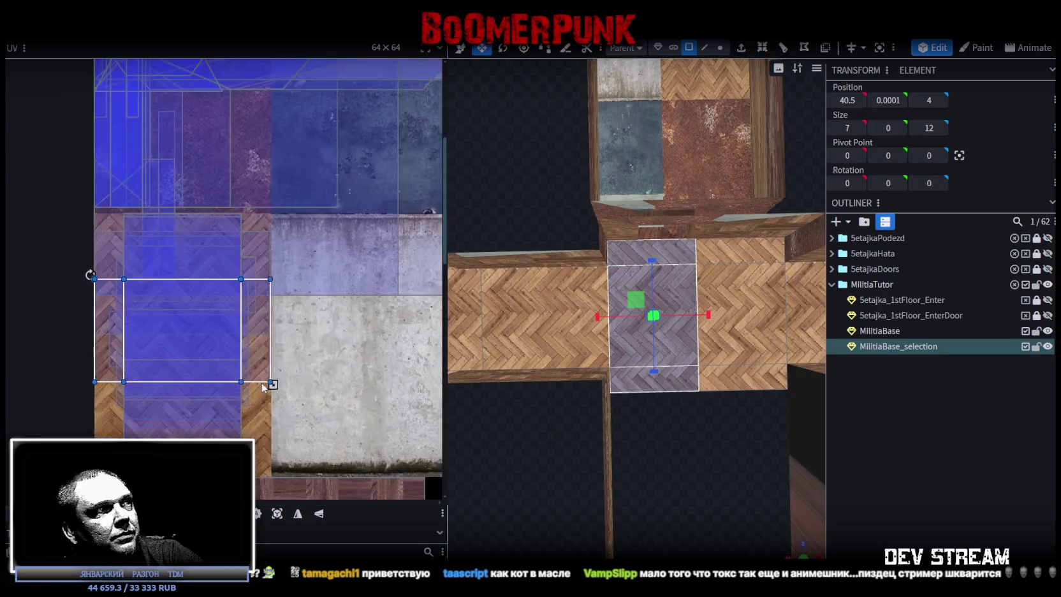
{"action": "scroll", "coordinate": [263, 386], "scroll_direction": "up", "scroll_amount": 2}
{"action": "left_click_drag", "start_coordinate": [232, 251], "coordinate": [232, 352]}
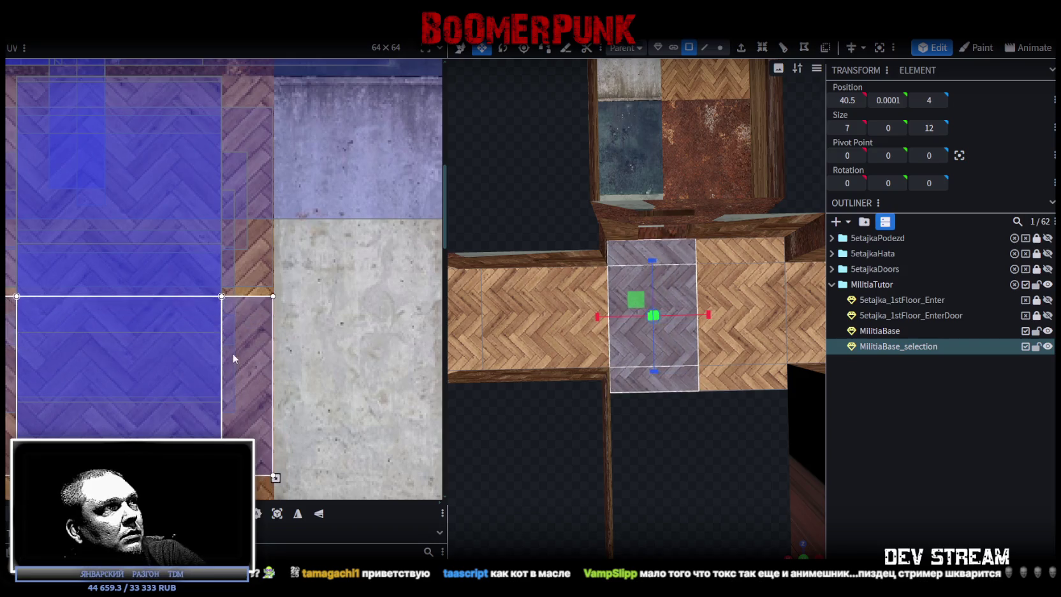
{"action": "scroll", "coordinate": [232, 352], "scroll_direction": "up", "scroll_amount": 1}
{"action": "scroll", "coordinate": [176, 348], "scroll_direction": "up", "scroll_amount": 2}
{"action": "scroll", "coordinate": [211, 359], "scroll_direction": "up", "scroll_amount": 2}
{"action": "left_click_drag", "start_coordinate": [229, 391], "coordinate": [209, 350]}
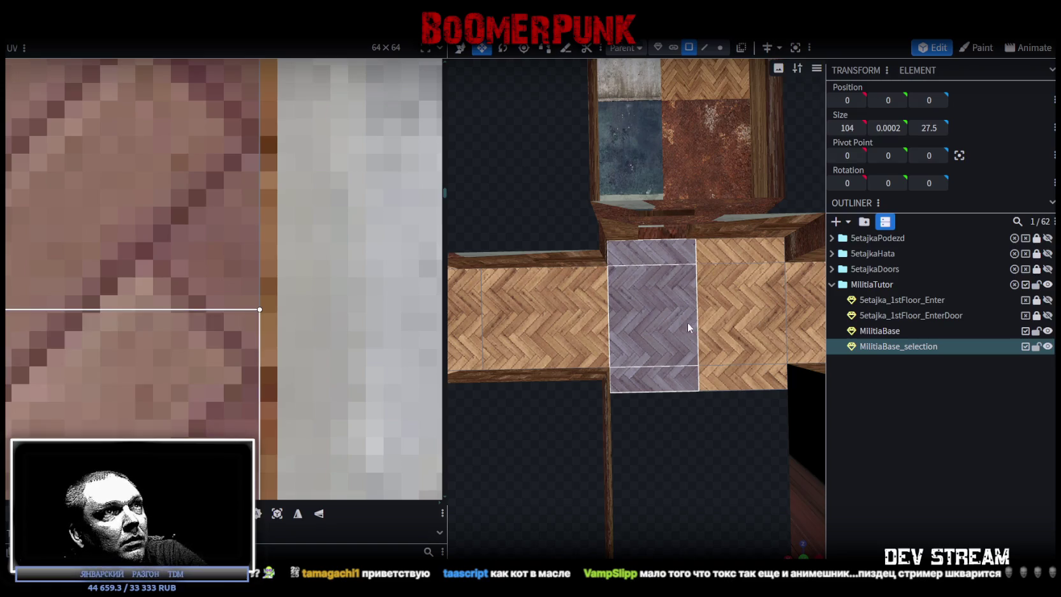
{"action": "scroll", "coordinate": [690, 325], "scroll_direction": "up", "scroll_amount": 5}
Inspect the purple floor face and select the next floor face along the corridor
{"action": "mouse_move", "coordinate": [731, 382]}
{"action": "right_mouse_down"}
{"action": "mouse_move", "coordinate": [525, 354]}
{"action": "mouse_move", "coordinate": [659, 351]}
{"action": "right_mouse_up"}
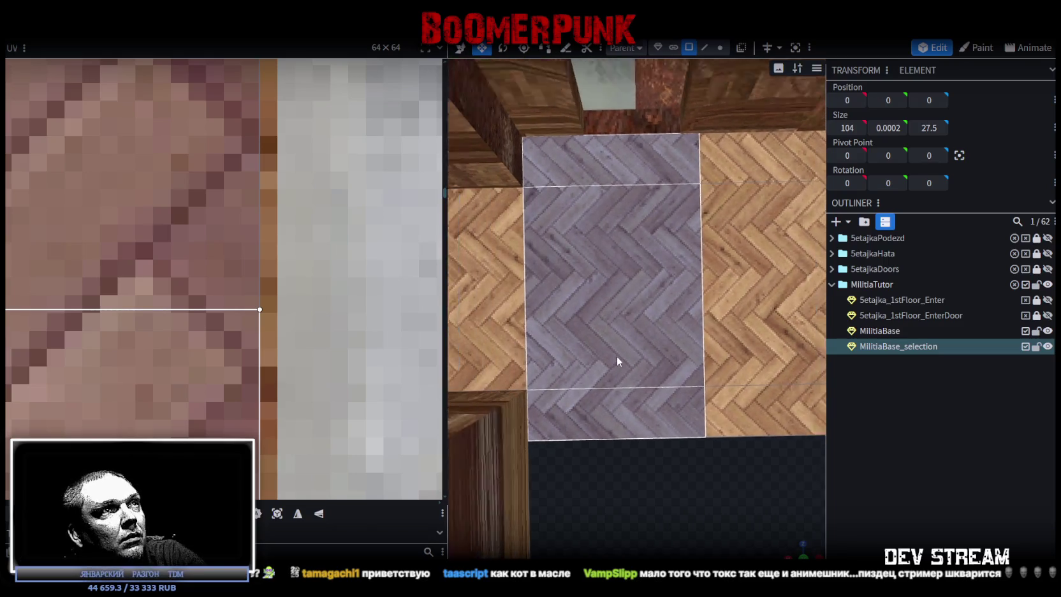
{"action": "scroll", "coordinate": [617, 360], "scroll_direction": "down", "scroll_amount": 5}
{"action": "scroll", "coordinate": [616, 366], "scroll_direction": "down", "scroll_amount": 3}
{"action": "left_click", "coordinate": [649, 328]}
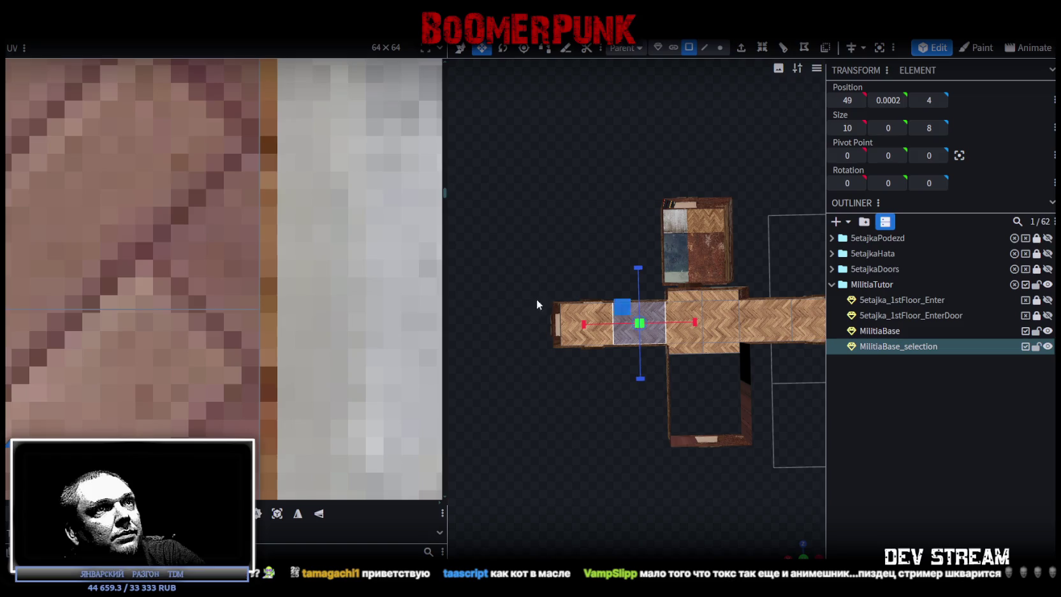
Shift the selected floor face's texture down and fine-tune it to continue the herringbone
{"action": "scroll", "coordinate": [260, 302], "scroll_direction": "down", "scroll_amount": 3}
{"action": "scroll", "coordinate": [255, 310], "scroll_direction": "down", "scroll_amount": 2}
{"action": "scroll", "coordinate": [306, 210], "scroll_direction": "down", "scroll_amount": 2}
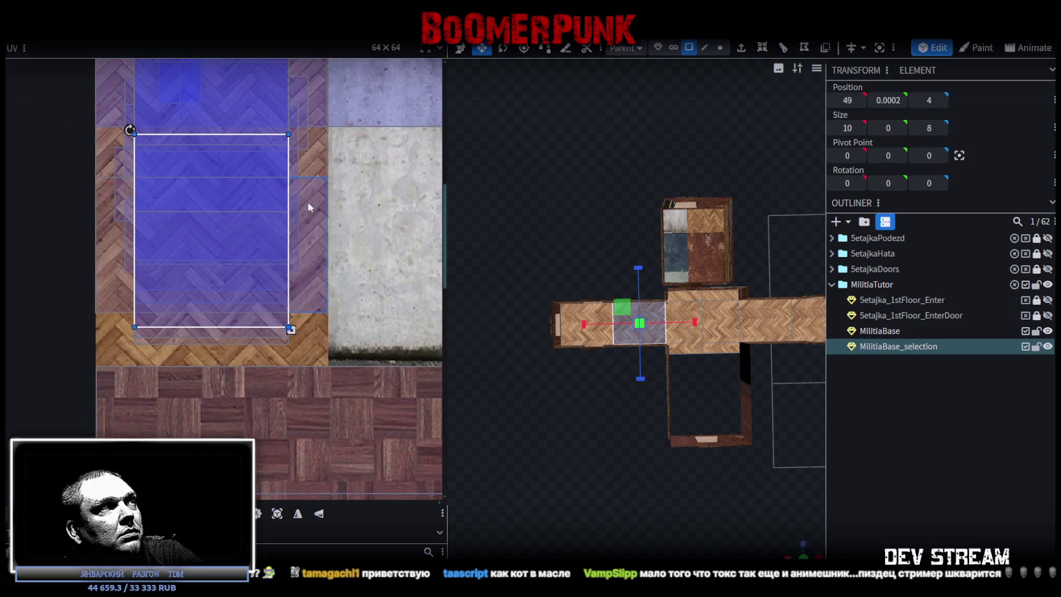
{"action": "scroll", "coordinate": [791, 319], "scroll_direction": "up", "scroll_amount": 3}
{"action": "scroll", "coordinate": [819, 329], "scroll_direction": "up", "scroll_amount": 3}
{"action": "scroll", "coordinate": [766, 304], "scroll_direction": "up", "scroll_amount": 3}
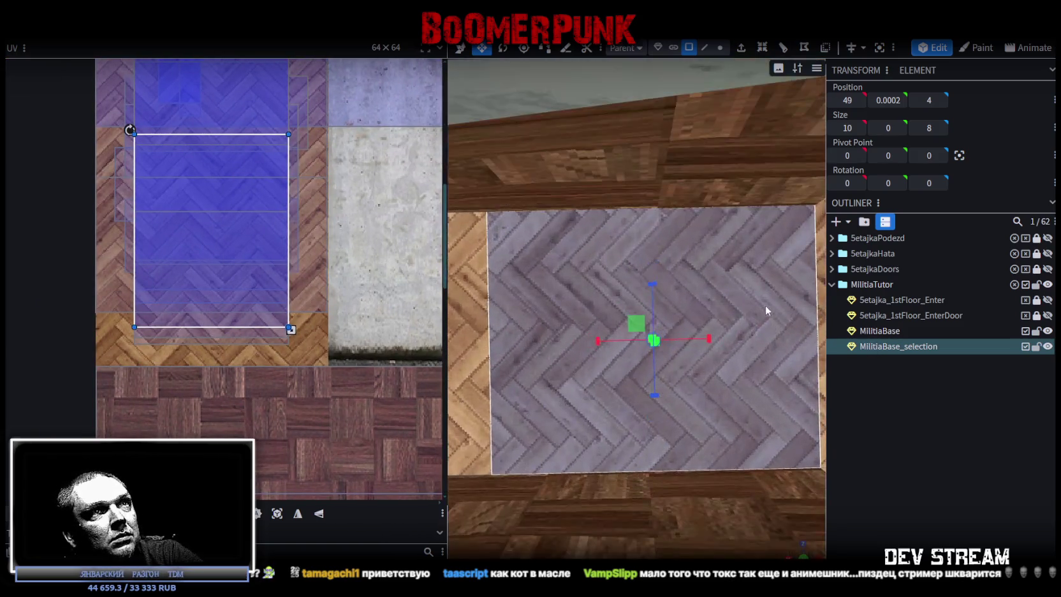
{"action": "scroll", "coordinate": [678, 290], "scroll_direction": "up", "scroll_amount": 2}
{"action": "scroll", "coordinate": [677, 290], "scroll_direction": "up", "scroll_amount": 2}
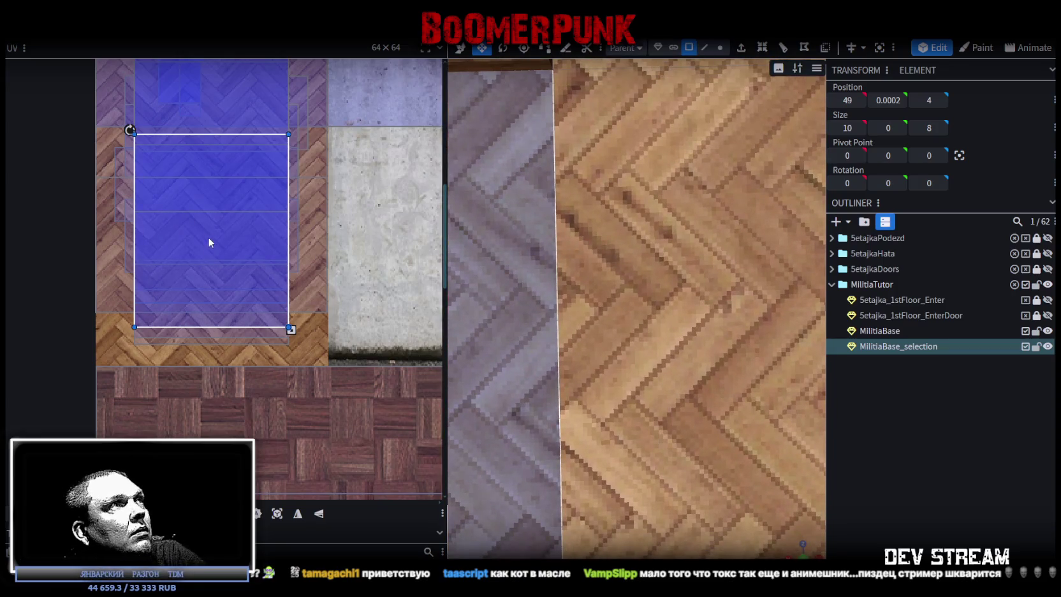
{"action": "left_click_drag", "start_coordinate": [212, 234], "coordinate": [211, 256]}
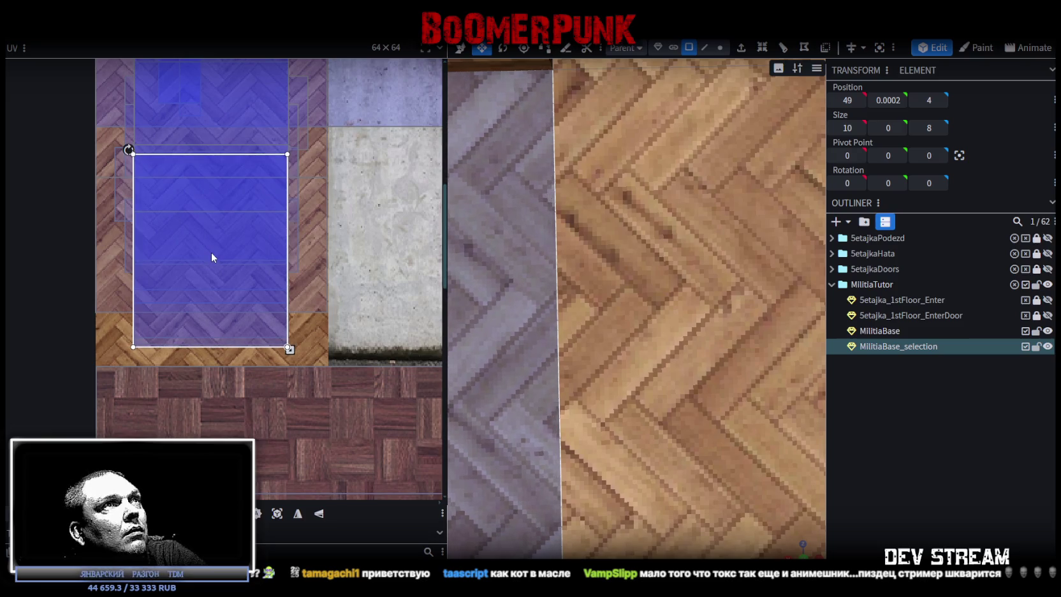
{"action": "left_click_drag", "start_coordinate": [212, 255], "coordinate": [213, 254]}
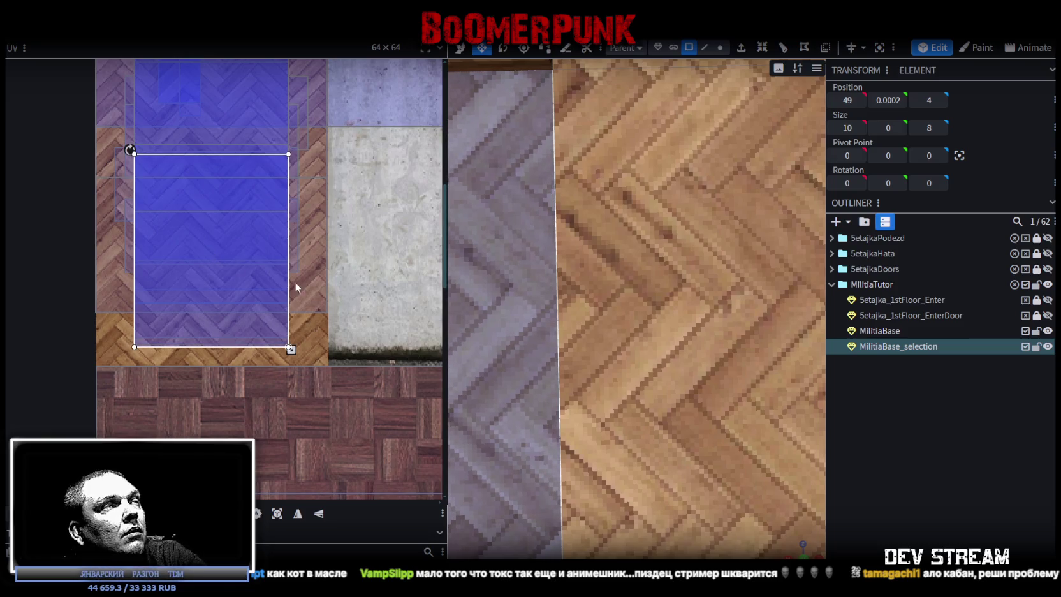
Select the left half of the floor together with both of its edge strips
{"action": "scroll", "coordinate": [649, 400], "scroll_direction": "down", "scroll_amount": 2}
{"action": "scroll", "coordinate": [650, 424], "scroll_direction": "down", "scroll_amount": 3}
{"action": "scroll", "coordinate": [649, 423], "scroll_direction": "down", "scroll_amount": 2}
{"action": "scroll", "coordinate": [578, 376], "scroll_direction": "down", "scroll_amount": 2}
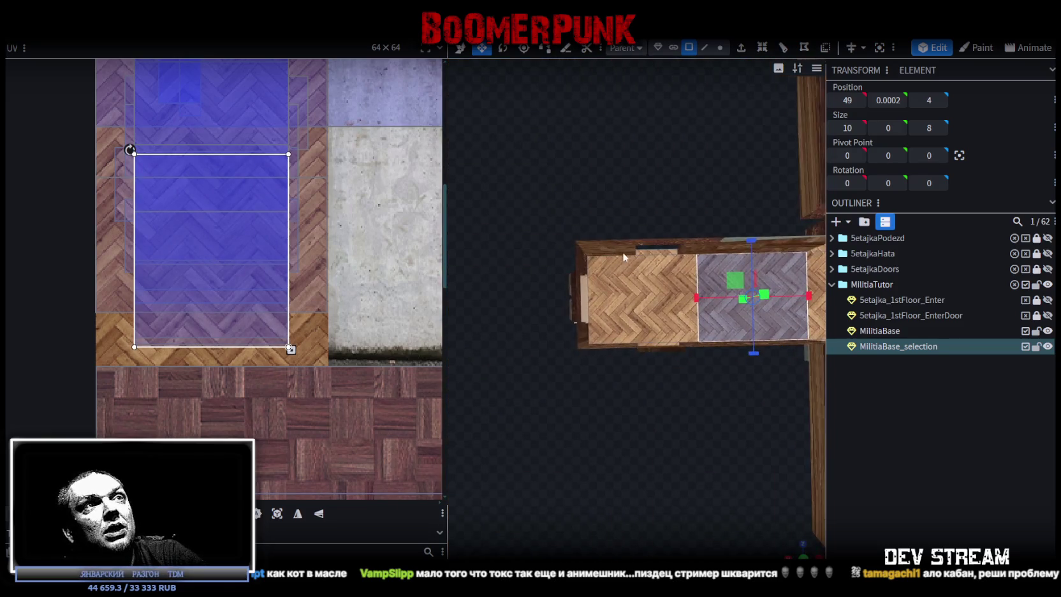
{"action": "left_click", "coordinate": [650, 258]}
{"action": "left_click", "coordinate": [618, 321], "text": "shift"}
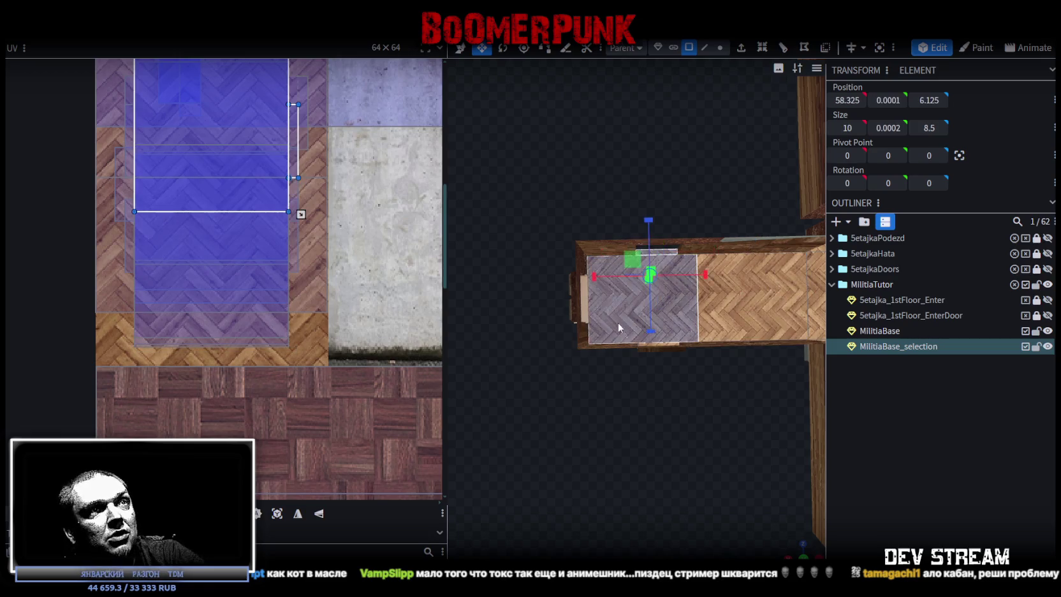
{"action": "left_click", "coordinate": [661, 343], "text": "shift"}
{"action": "scroll", "coordinate": [680, 434], "scroll_direction": "up", "scroll_amount": 1}
{"action": "scroll", "coordinate": [654, 403], "scroll_direction": "up", "scroll_amount": 2}
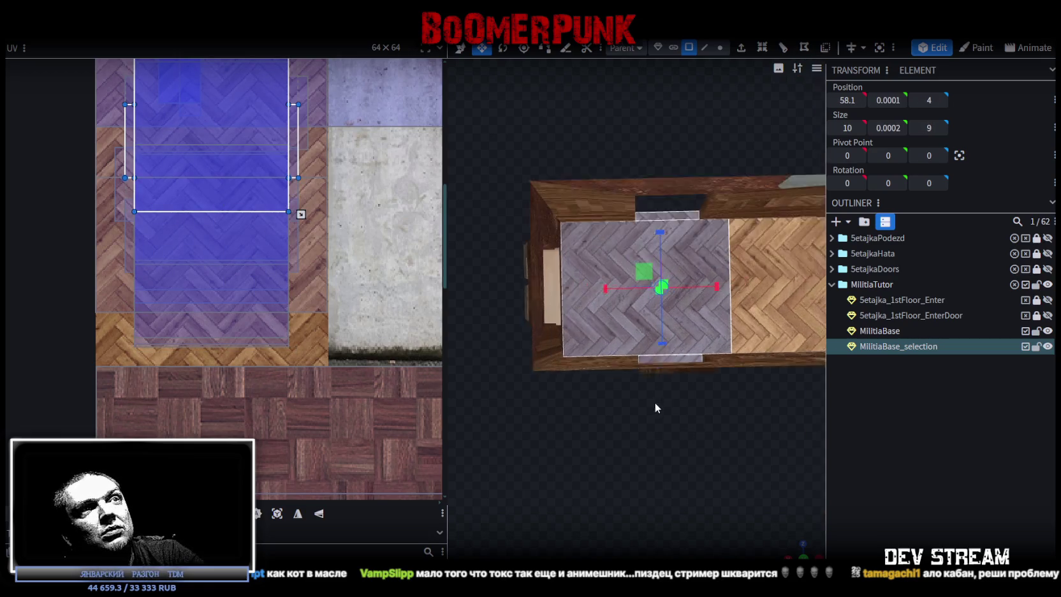
{"action": "scroll", "coordinate": [666, 409], "scroll_direction": "up", "scroll_amount": 2}
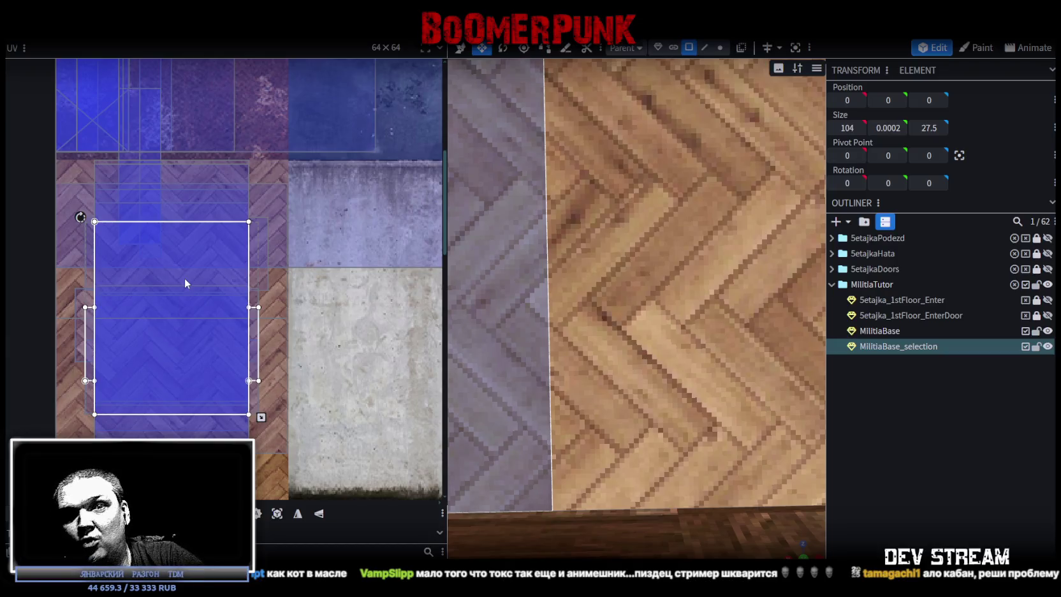
Zoom out and clear the face selection to view the finished corridor parquet
{"action": "scroll", "coordinate": [497, 316], "scroll_direction": "down", "scroll_amount": 2}
{"action": "scroll", "coordinate": [535, 322], "scroll_direction": "down", "scroll_amount": 1}
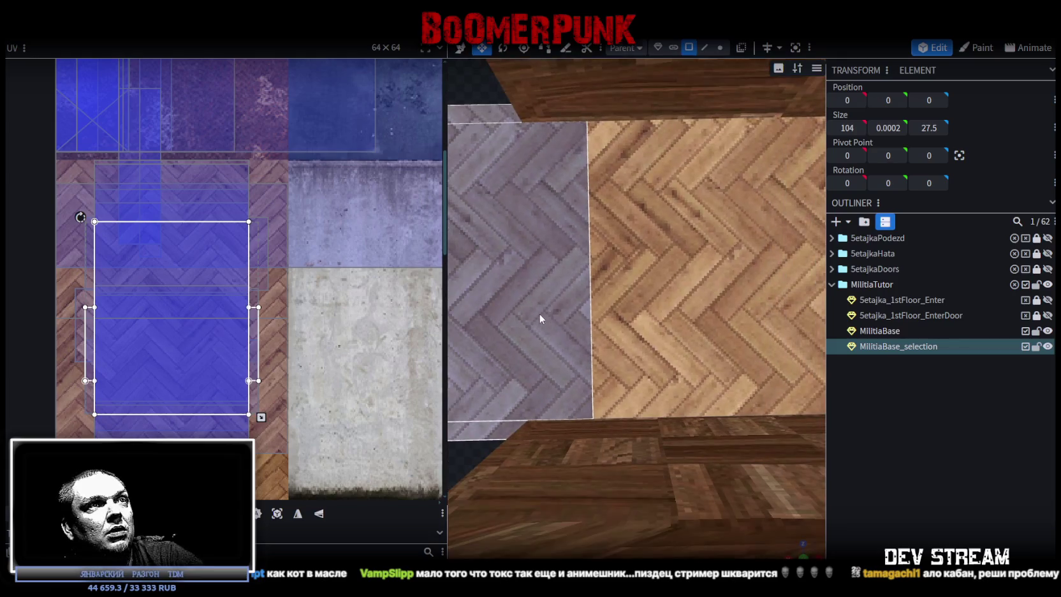
{"action": "scroll", "coordinate": [590, 255], "scroll_direction": "down", "scroll_amount": 2}
{"action": "scroll", "coordinate": [593, 283], "scroll_direction": "down", "scroll_amount": 2}
{"action": "left_click", "coordinate": [628, 391]}
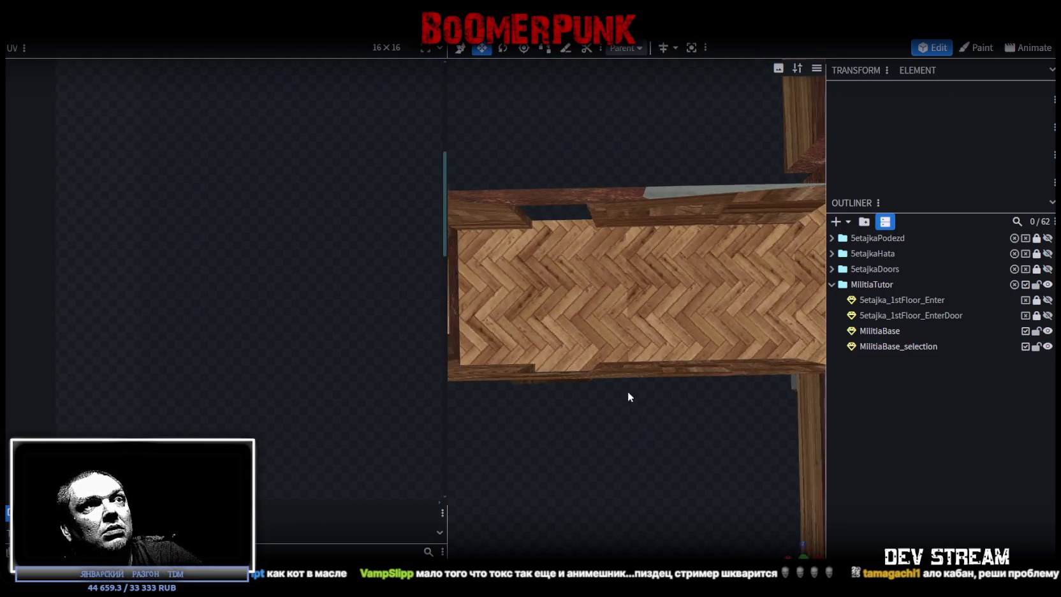
Try shifting the grey room tile's parquet mapping down, then undo it with Ctrl+Z
{"action": "mouse_move", "coordinate": [623, 376]}
{"action": "left_mouse_down"}
{"action": "mouse_move", "coordinate": [706, 331]}
{"action": "mouse_move", "coordinate": [788, 322]}
{"action": "mouse_move", "coordinate": [747, 275]}
{"action": "left_mouse_up"}
{"action": "scroll", "coordinate": [775, 321], "scroll_direction": "up", "scroll_amount": 3}
{"action": "scroll", "coordinate": [776, 321], "scroll_direction": "up", "scroll_amount": 1}
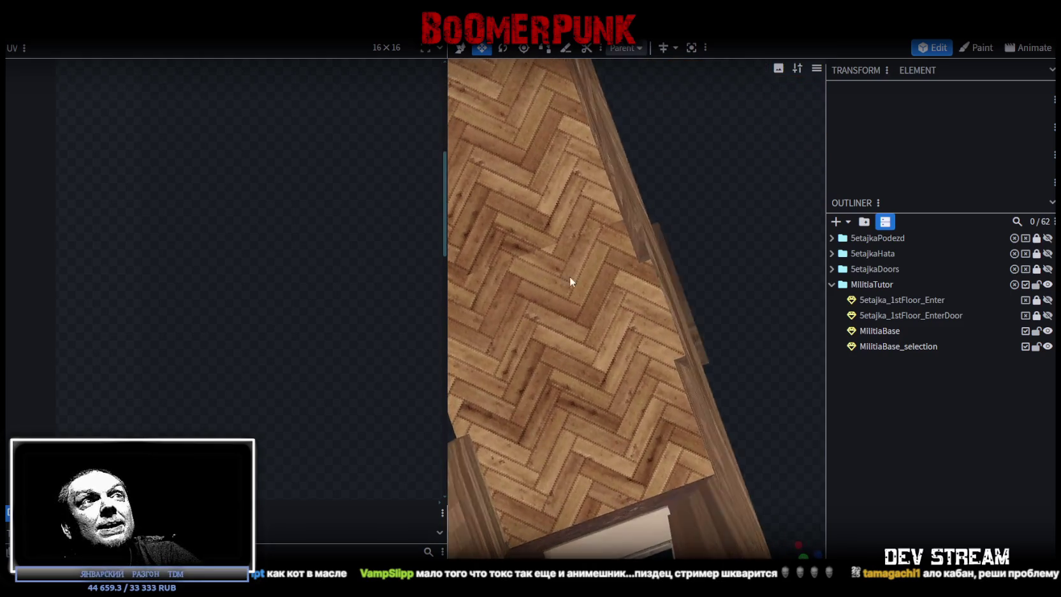
{"action": "left_click", "coordinate": [539, 274]}
{"action": "left_click", "coordinate": [662, 307]}
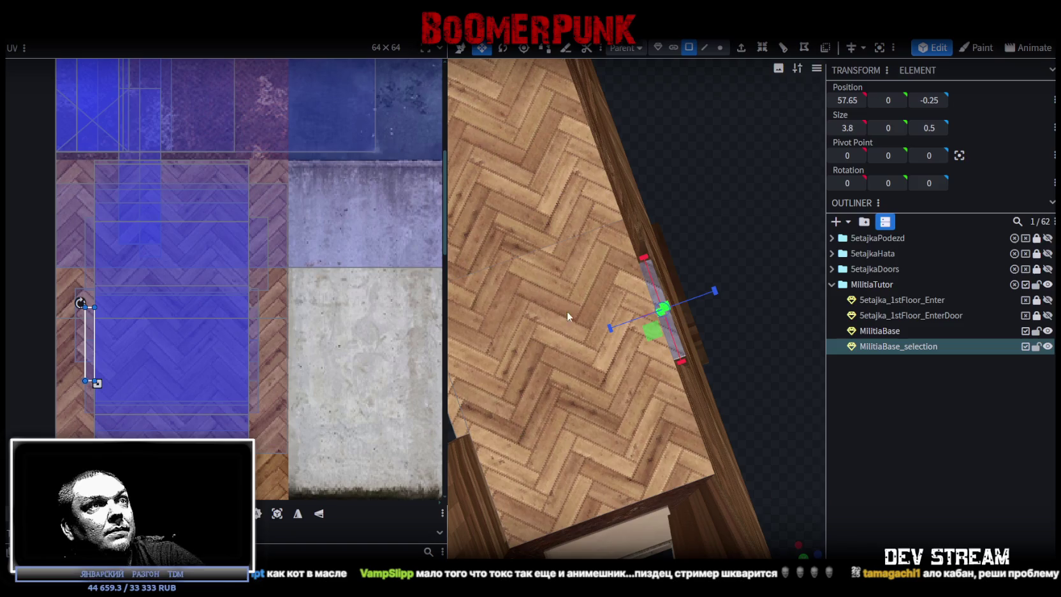
{"action": "left_click", "coordinate": [589, 290], "text": "shift"}
{"action": "left_click_drag", "start_coordinate": [589, 291], "coordinate": [707, 228]}
{"action": "left_click", "coordinate": [536, 341]}
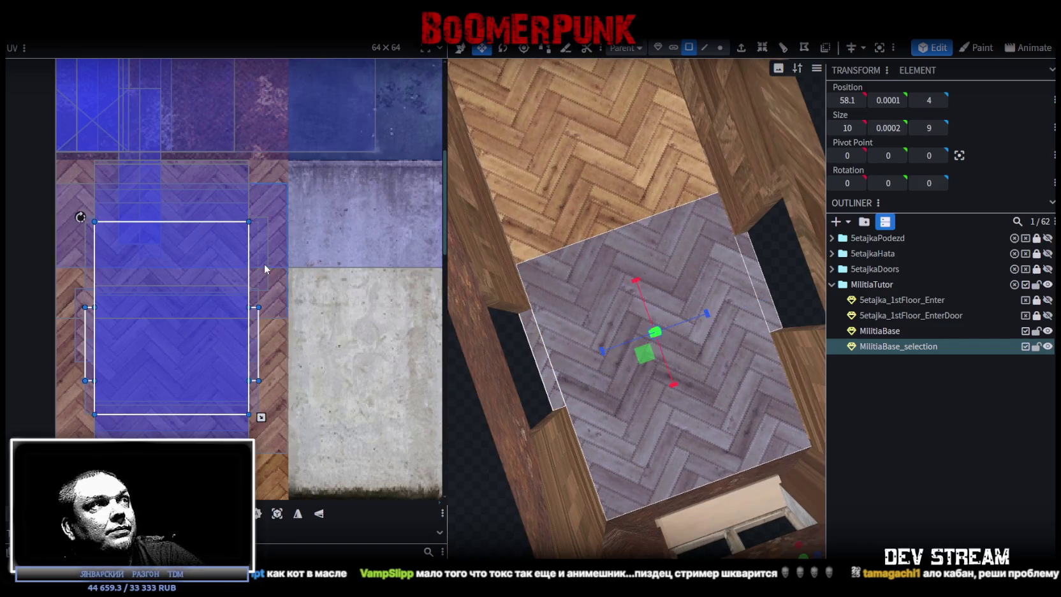
{"action": "scroll", "coordinate": [226, 247], "scroll_direction": "up", "scroll_amount": 3}
{"action": "left_click_drag", "start_coordinate": [228, 245], "coordinate": [232, 309]}
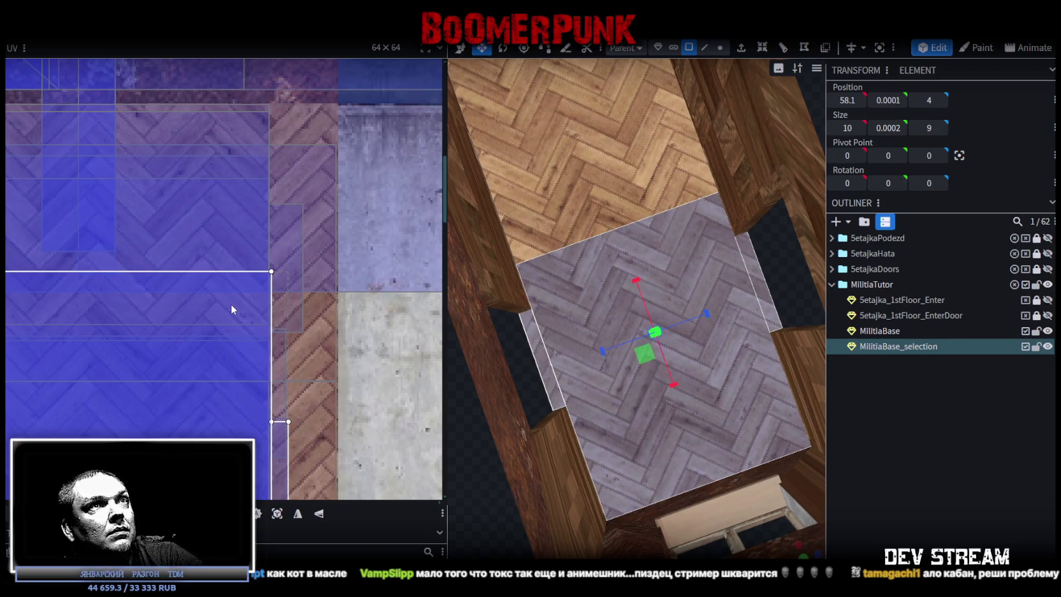
{"action": "key", "text": "ctrl+z"}
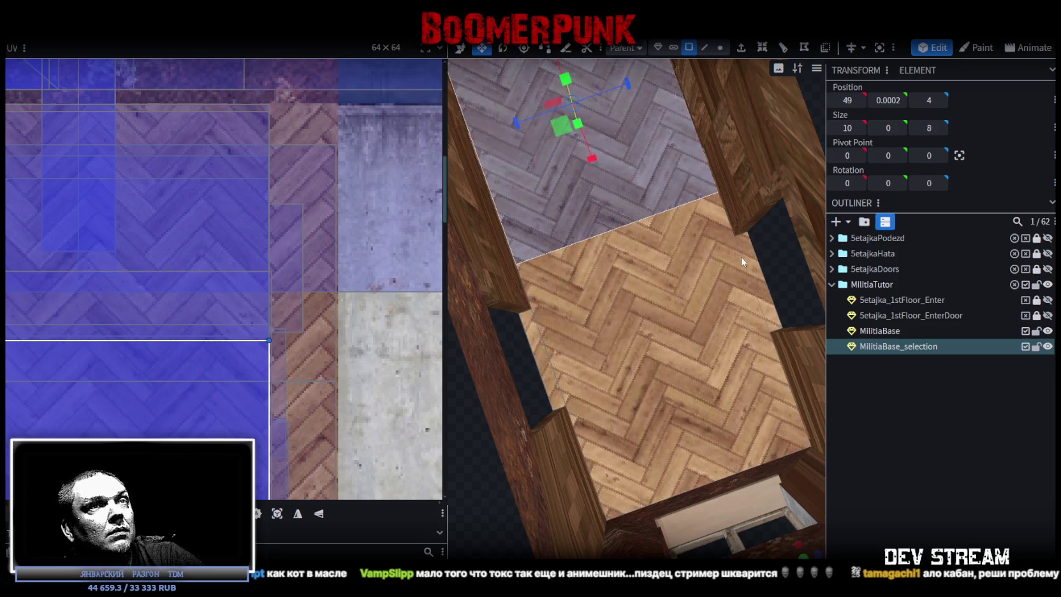
{"action": "scroll", "coordinate": [769, 224], "scroll_direction": "down", "scroll_amount": 2}
{"action": "key", "text": "ctrl+z"}
Stretch the corridor's left floor tile parquet mapping upward and fine-tune its top edge
{"action": "left_click_drag", "start_coordinate": [774, 193], "coordinate": [584, 196]}
{"action": "scroll", "coordinate": [672, 215], "scroll_direction": "up", "scroll_amount": 2}
{"action": "scroll", "coordinate": [655, 226], "scroll_direction": "up", "scroll_amount": 2}
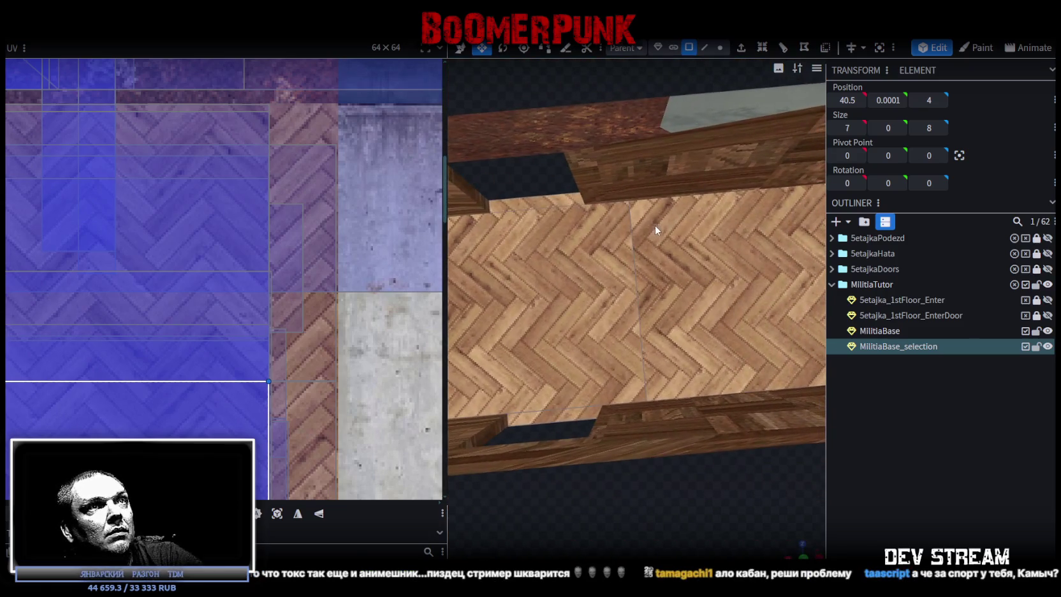
{"action": "scroll", "coordinate": [603, 228], "scroll_direction": "down", "scroll_amount": 2}
{"action": "left_click_drag", "start_coordinate": [582, 226], "coordinate": [581, 234]}
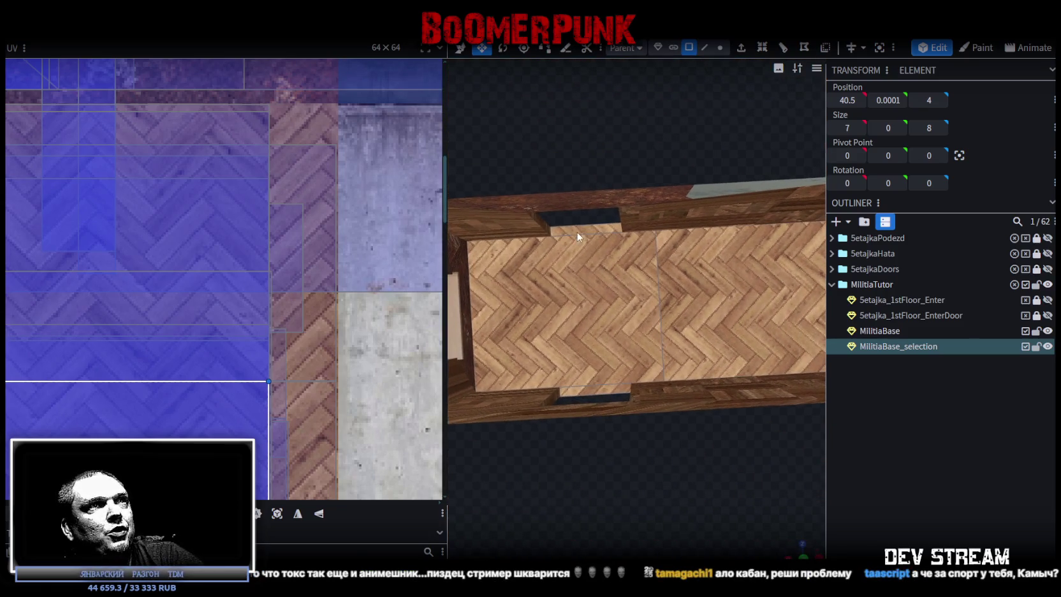
{"action": "left_click", "coordinate": [583, 301]}
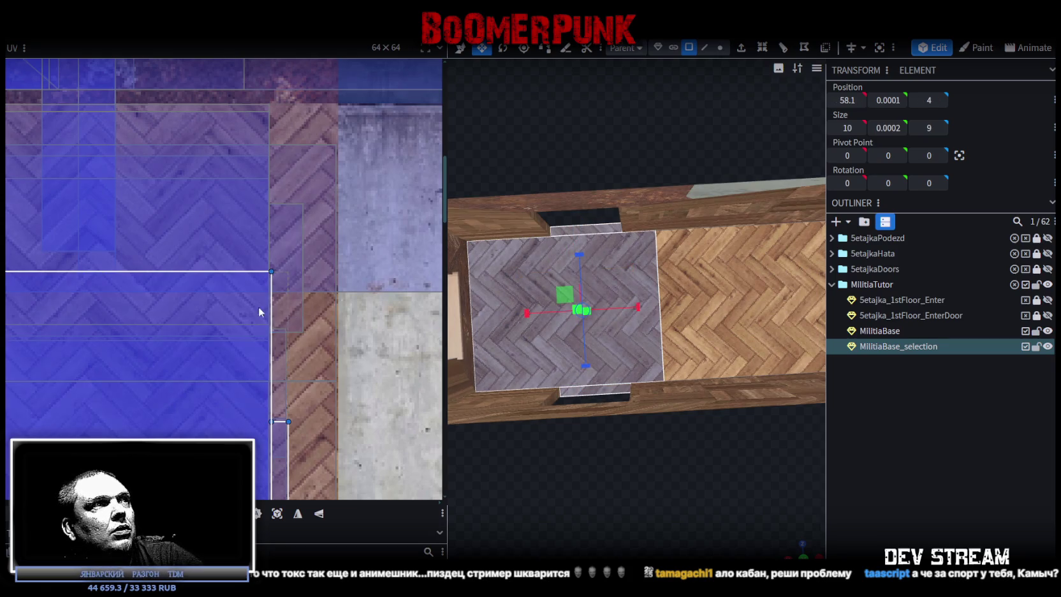
{"action": "scroll", "coordinate": [249, 268], "scroll_direction": "up", "scroll_amount": 3}
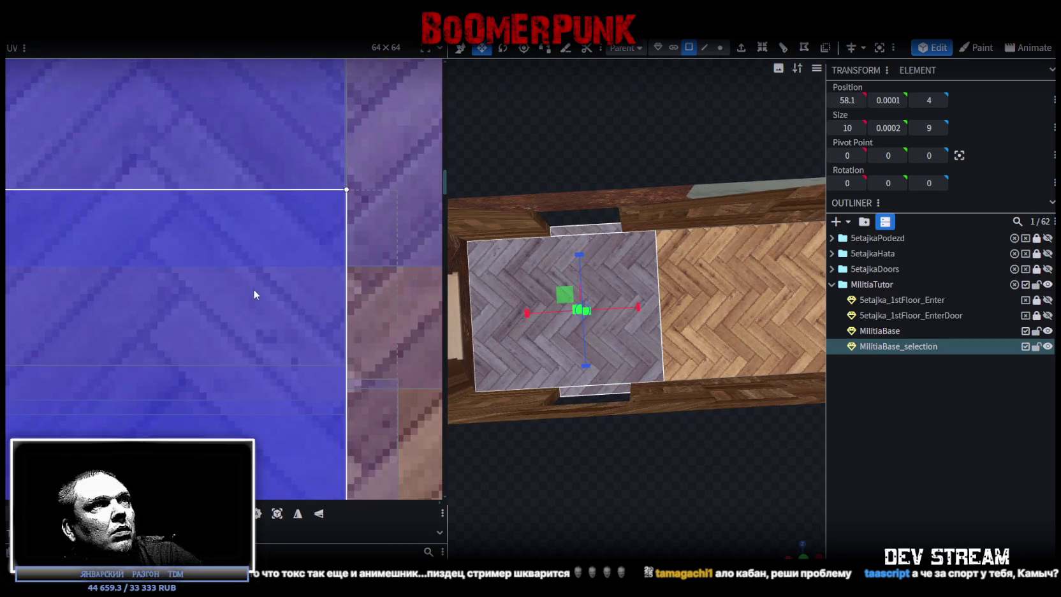
{"action": "left_click_drag", "start_coordinate": [253, 269], "coordinate": [258, 213]}
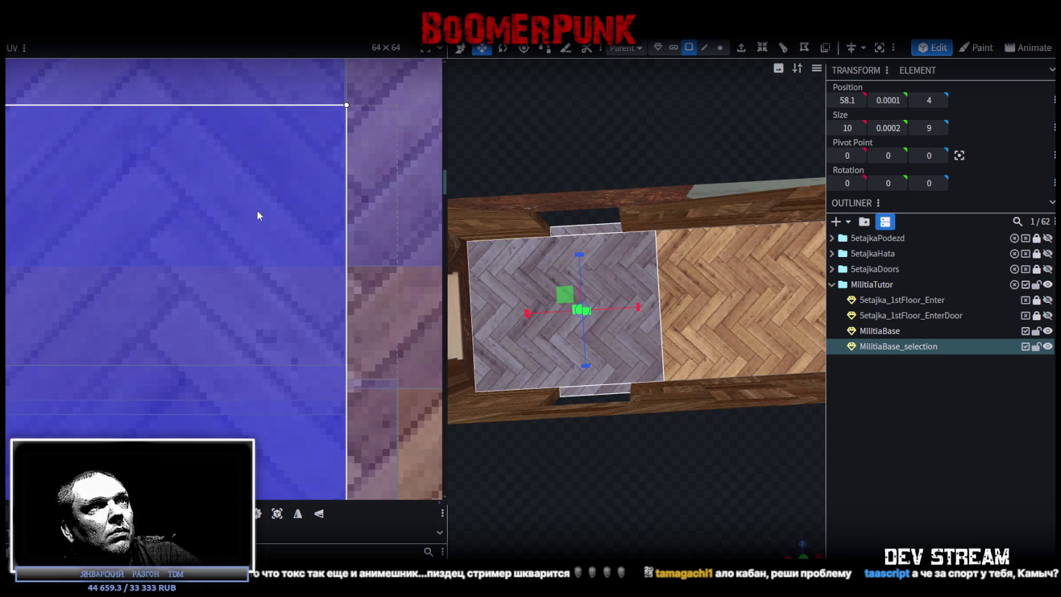
{"action": "left_click_drag", "start_coordinate": [258, 213], "coordinate": [256, 205]}
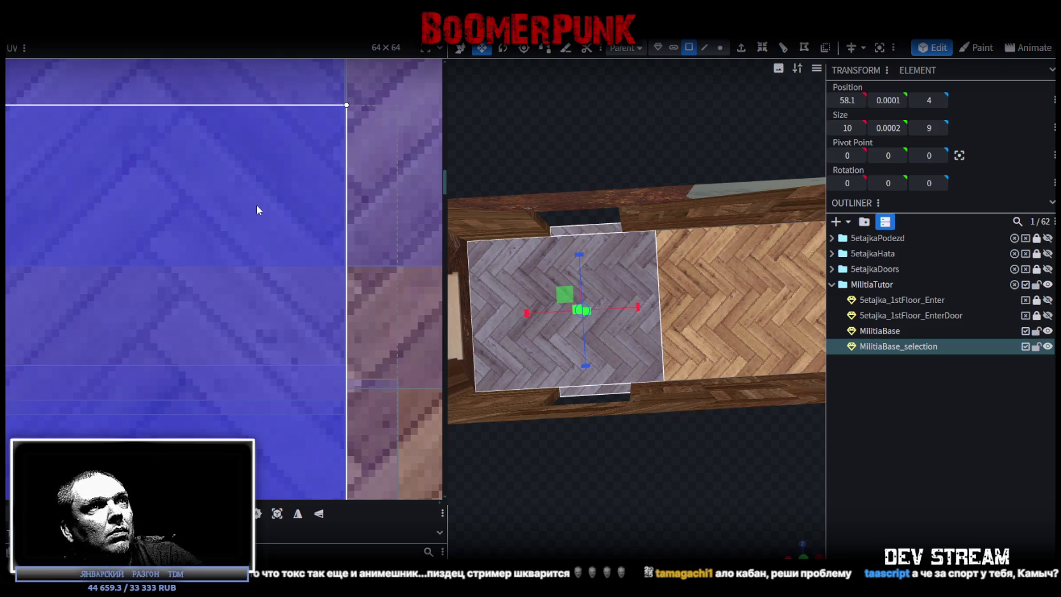
Review the corridor from another angle and save the model as Build0Tutor.bbmodel
{"action": "scroll", "coordinate": [674, 362], "scroll_direction": "down", "scroll_amount": 2}
{"action": "mouse_move", "coordinate": [674, 362]}
{"action": "left_mouse_down"}
{"action": "mouse_move", "coordinate": [740, 292]}
{"action": "mouse_move", "coordinate": [500, 404]}
{"action": "mouse_move", "coordinate": [749, 506]}
{"action": "left_mouse_up"}
{"action": "mouse_move", "coordinate": [791, 546]}
{"action": "left_mouse_down"}
{"action": "mouse_move", "coordinate": [617, 446]}
{"action": "mouse_move", "coordinate": [699, 416]}
{"action": "mouse_move", "coordinate": [690, 452]}
{"action": "mouse_move", "coordinate": [611, 477]}
{"action": "mouse_move", "coordinate": [723, 407]}
{"action": "mouse_move", "coordinate": [616, 423]}
{"action": "mouse_move", "coordinate": [482, 389]}
{"action": "mouse_move", "coordinate": [424, 363]}
{"action": "mouse_move", "coordinate": [434, 345]}
{"action": "mouse_move", "coordinate": [604, 358]}
{"action": "mouse_move", "coordinate": [604, 383]}
{"action": "mouse_move", "coordinate": [412, 298]}
{"action": "left_mouse_up"}
{"action": "key", "text": "ctrl+s"}
{"action": "scroll", "coordinate": [259, 308], "scroll_direction": "down", "scroll_amount": 3}
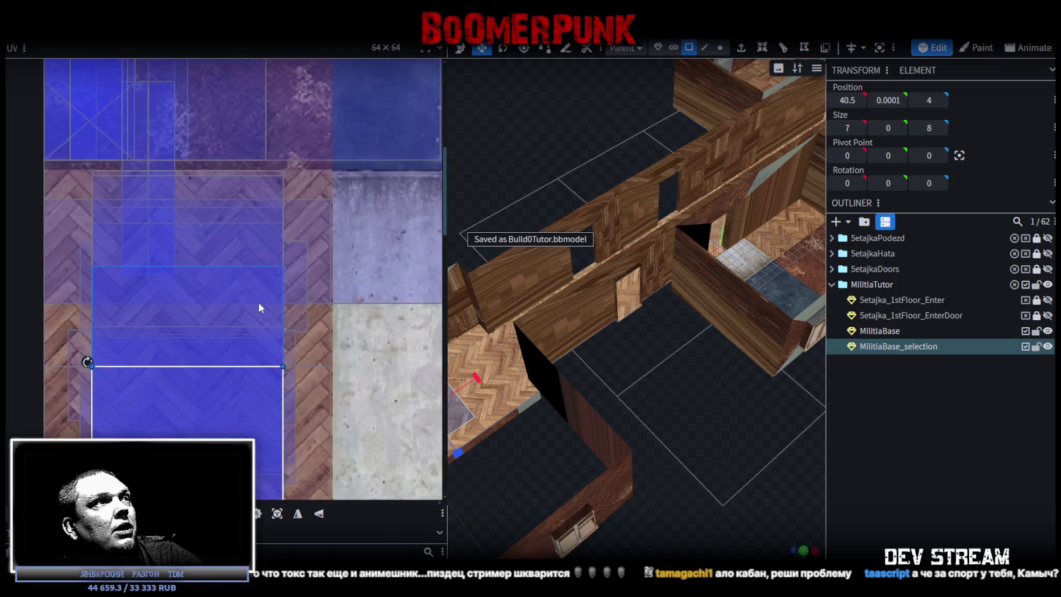
{"action": "scroll", "coordinate": [259, 307], "scroll_direction": "down", "scroll_amount": 3}
{"action": "scroll", "coordinate": [265, 312], "scroll_direction": "up", "scroll_amount": 2}
{"action": "scroll", "coordinate": [666, 421], "scroll_direction": "down", "scroll_amount": 2}
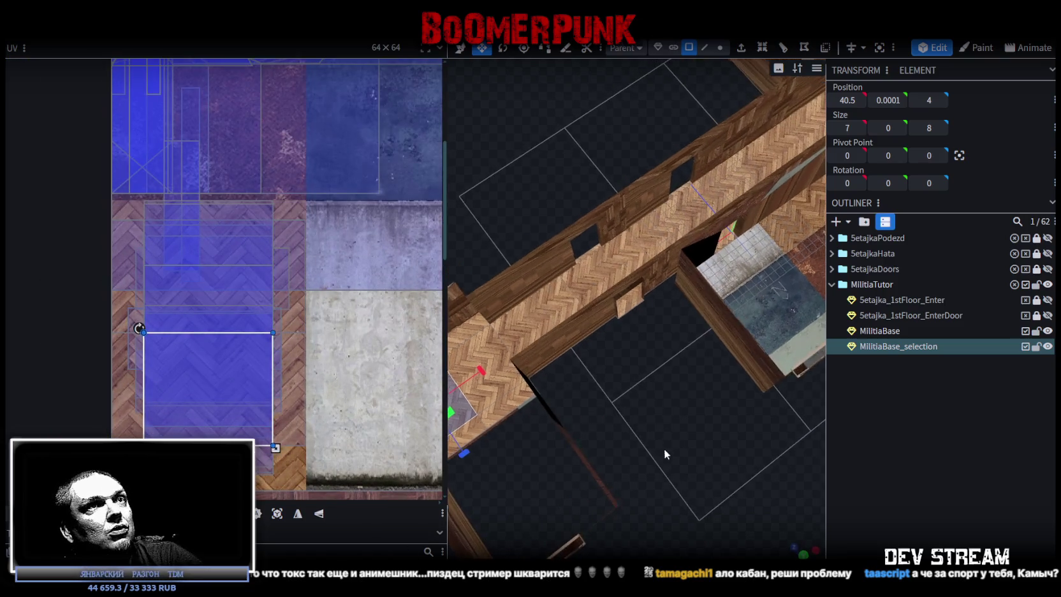
{"action": "scroll", "coordinate": [660, 454], "scroll_direction": "down", "scroll_amount": 3}
{"action": "mouse_move", "coordinate": [659, 457]}
{"action": "left_mouse_down"}
{"action": "mouse_move", "coordinate": [640, 409]}
{"action": "mouse_move", "coordinate": [631, 431]}
{"action": "mouse_move", "coordinate": [663, 401]}
{"action": "mouse_move", "coordinate": [575, 379]}
{"action": "left_mouse_up"}
{"action": "scroll", "coordinate": [236, 326], "scroll_direction": "down", "scroll_amount": 1}
{"action": "scroll", "coordinate": [236, 328], "scroll_direction": "up", "scroll_amount": 2}
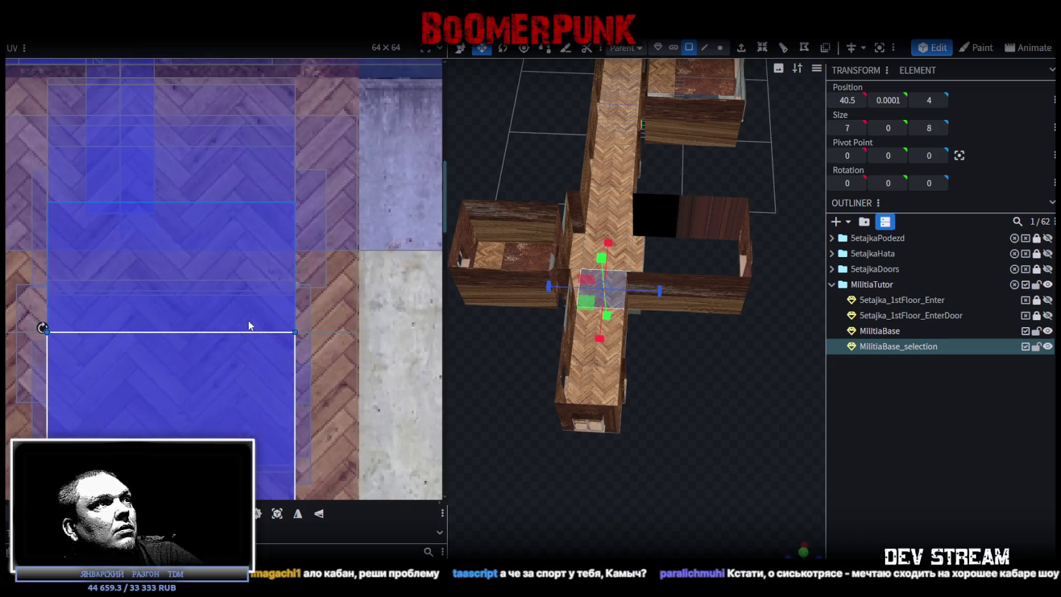
{"action": "scroll", "coordinate": [276, 356], "scroll_direction": "down", "scroll_amount": 2}
{"action": "middle_click_drag", "start_coordinate": [307, 377], "coordinate": [327, 317]}
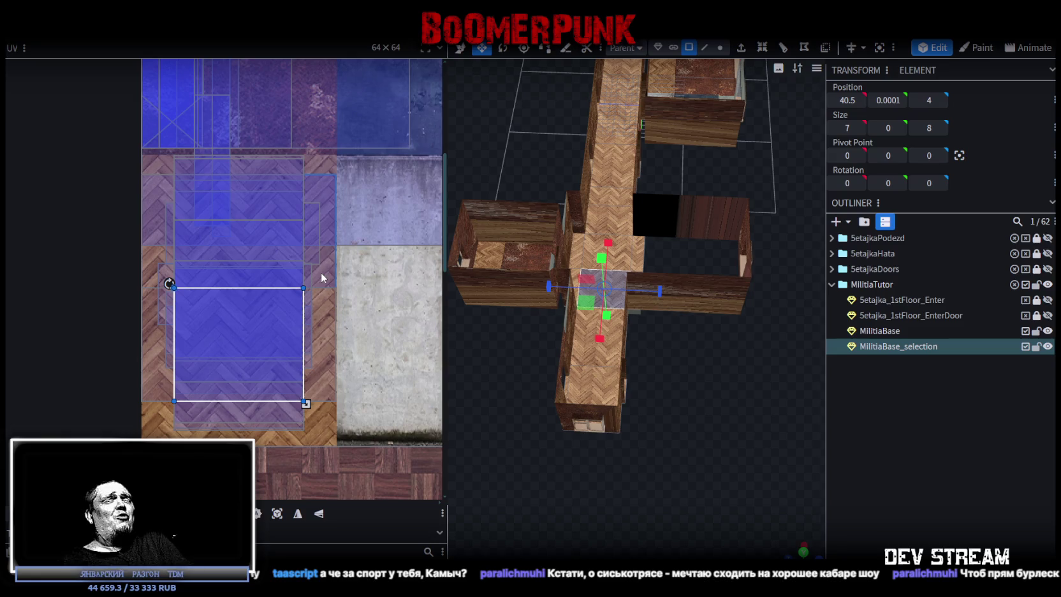
{"action": "mouse_move", "coordinate": [606, 383]}
{"action": "left_mouse_down"}
{"action": "mouse_move", "coordinate": [772, 460]}
{"action": "mouse_move", "coordinate": [650, 408]}
{"action": "mouse_move", "coordinate": [716, 349]}
{"action": "mouse_move", "coordinate": [675, 315]}
{"action": "mouse_move", "coordinate": [653, 354]}
{"action": "mouse_move", "coordinate": [658, 370]}
{"action": "mouse_move", "coordinate": [642, 379]}
{"action": "mouse_move", "coordinate": [635, 427]}
{"action": "mouse_move", "coordinate": [597, 451]}
{"action": "mouse_move", "coordinate": [597, 428]}
{"action": "mouse_move", "coordinate": [729, 305]}
{"action": "mouse_move", "coordinate": [713, 310]}
{"action": "left_mouse_up"}
Select the side room's 12 × 14.5 floor face and bring up its right-click context menu
{"action": "left_click", "coordinate": [713, 310]}
{"action": "mouse_move", "coordinate": [694, 362]}
{"action": "left_mouse_down"}
{"action": "mouse_move", "coordinate": [689, 301]}
{"action": "mouse_move", "coordinate": [653, 232]}
{"action": "mouse_move", "coordinate": [578, 370]}
{"action": "mouse_move", "coordinate": [651, 426]}
{"action": "mouse_move", "coordinate": [702, 385]}
{"action": "left_mouse_up"}
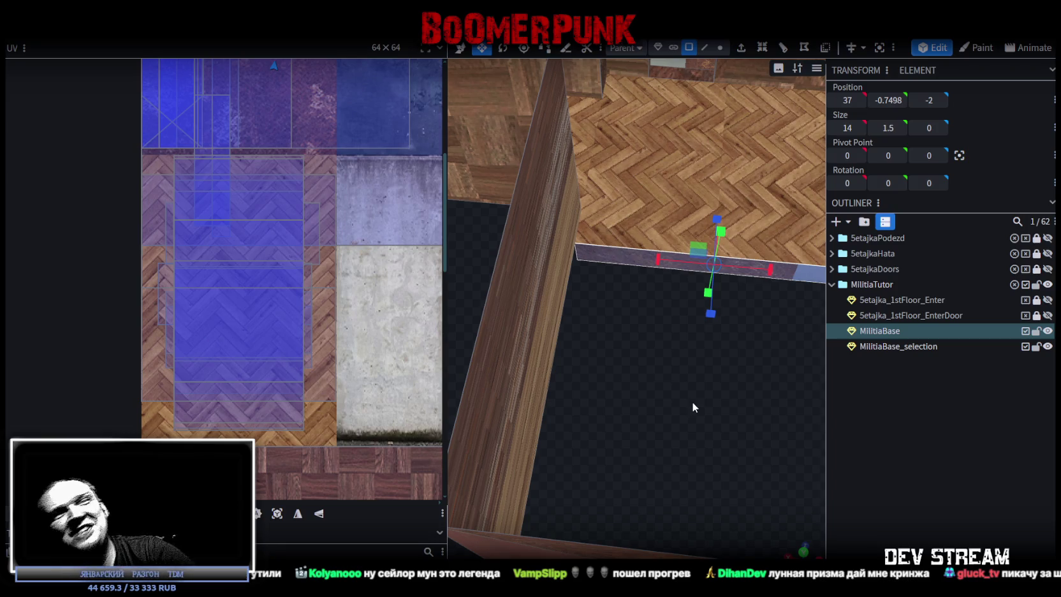
{"action": "mouse_move", "coordinate": [713, 382]}
{"action": "left_mouse_down"}
{"action": "mouse_move", "coordinate": [623, 244]}
{"action": "mouse_move", "coordinate": [550, 274]}
{"action": "mouse_move", "coordinate": [514, 275]}
{"action": "mouse_move", "coordinate": [535, 292]}
{"action": "mouse_move", "coordinate": [580, 281]}
{"action": "mouse_move", "coordinate": [796, 456]}
{"action": "mouse_move", "coordinate": [673, 394]}
{"action": "mouse_move", "coordinate": [708, 389]}
{"action": "mouse_move", "coordinate": [561, 422]}
{"action": "mouse_move", "coordinate": [694, 412]}
{"action": "mouse_move", "coordinate": [756, 394]}
{"action": "mouse_move", "coordinate": [655, 396]}
{"action": "mouse_move", "coordinate": [768, 373]}
{"action": "mouse_move", "coordinate": [646, 428]}
{"action": "mouse_move", "coordinate": [647, 364]}
{"action": "mouse_move", "coordinate": [597, 331]}
{"action": "mouse_move", "coordinate": [597, 369]}
{"action": "mouse_move", "coordinate": [582, 370]}
{"action": "mouse_move", "coordinate": [694, 384]}
{"action": "mouse_move", "coordinate": [782, 417]}
{"action": "mouse_move", "coordinate": [571, 379]}
{"action": "mouse_move", "coordinate": [612, 305]}
{"action": "mouse_move", "coordinate": [670, 432]}
{"action": "mouse_move", "coordinate": [656, 392]}
{"action": "mouse_move", "coordinate": [676, 239]}
{"action": "left_mouse_up"}
{"action": "left_click", "coordinate": [611, 304]}
{"action": "scroll", "coordinate": [667, 413], "scroll_direction": "up", "scroll_amount": 3}
{"action": "scroll", "coordinate": [667, 419], "scroll_direction": "up", "scroll_amount": 2}
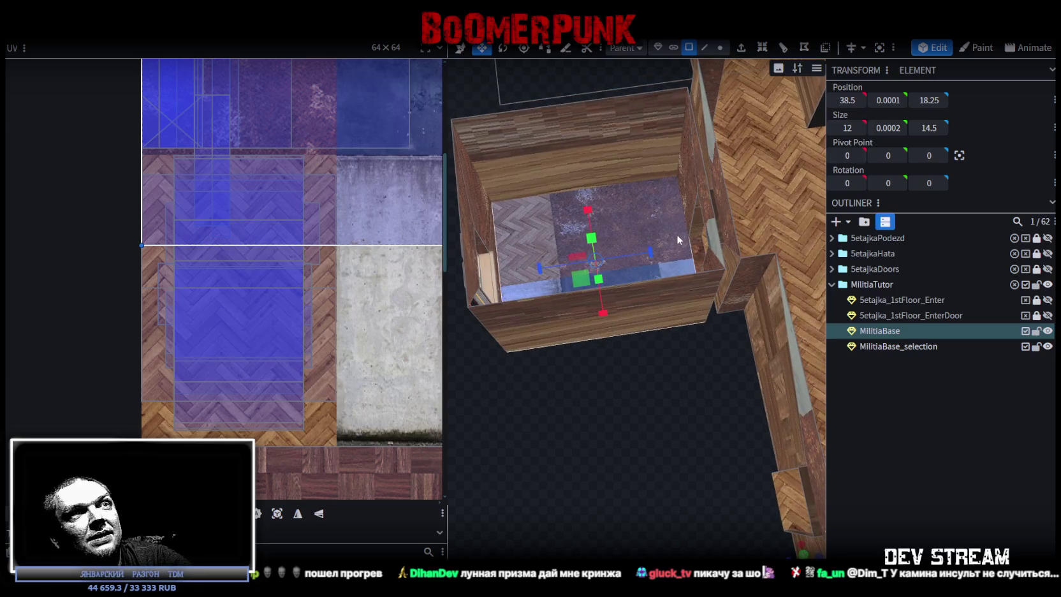
{"action": "right_click", "coordinate": [648, 207]}
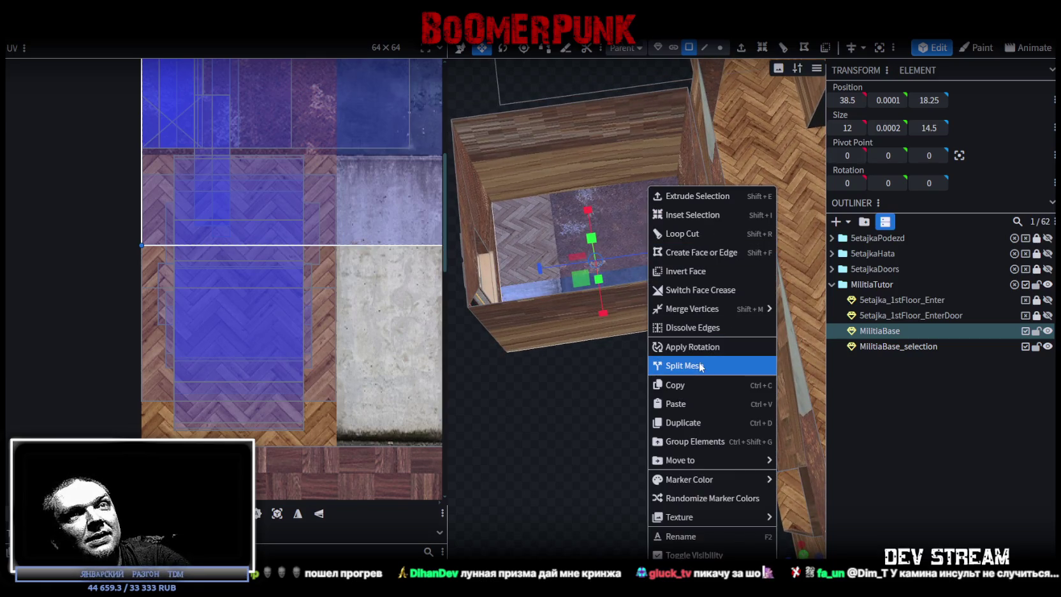
Split the floor into its own mesh and loop-cut it with Direction 1 at offset 7.25
{"action": "left_click", "coordinate": [700, 366]}
{"action": "left_click_drag", "start_coordinate": [677, 352], "coordinate": [658, 390]}
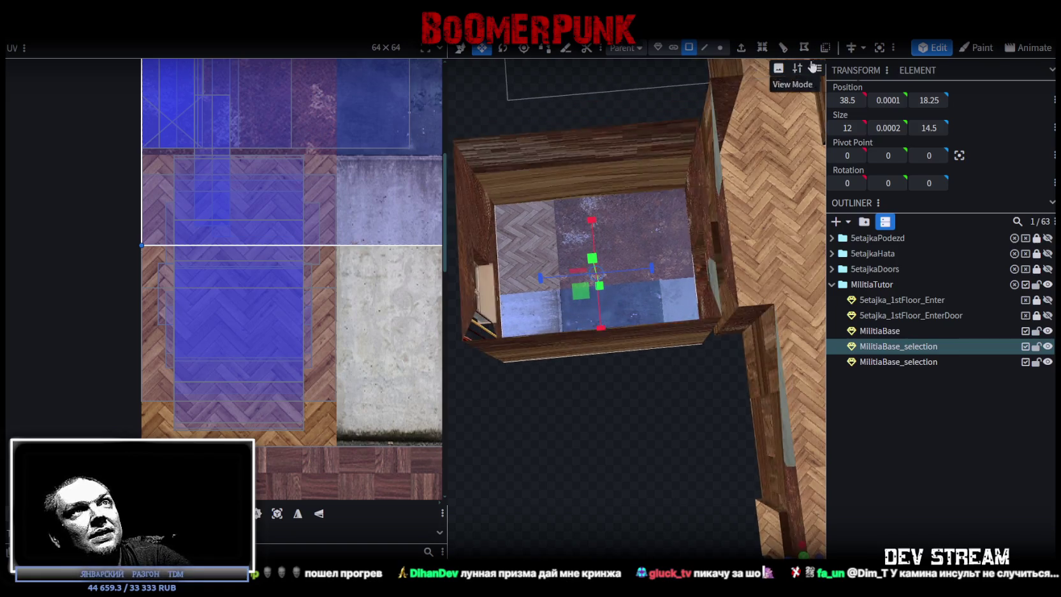
{"action": "key", "text": "ctrl+r"}
{"action": "left_click", "coordinate": [660, 292]}
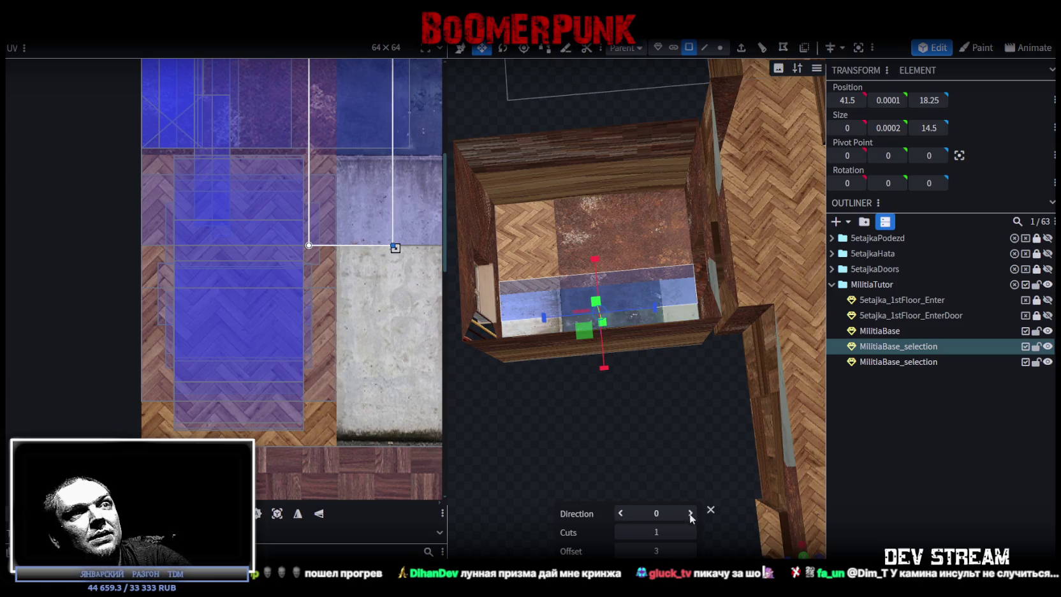
{"action": "left_click", "coordinate": [690, 513]}
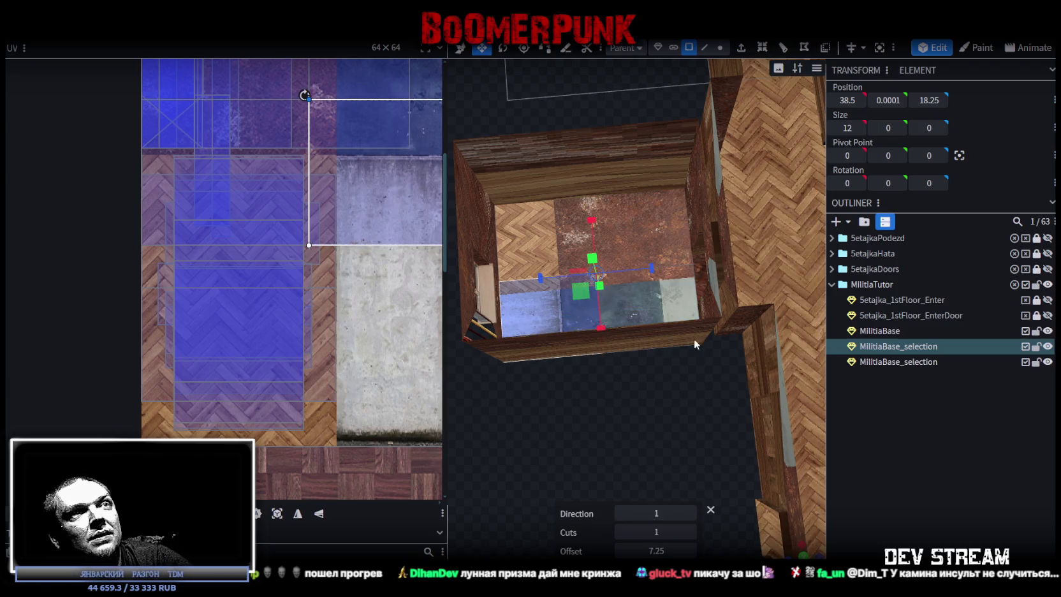
{"action": "left_click", "coordinate": [519, 260], "text": "shift"}
{"action": "left_click", "coordinate": [520, 313], "text": "shift"}
{"action": "left_click", "coordinate": [645, 297], "text": "shift"}
{"action": "scroll", "coordinate": [334, 293], "scroll_direction": "down", "scroll_amount": 3}
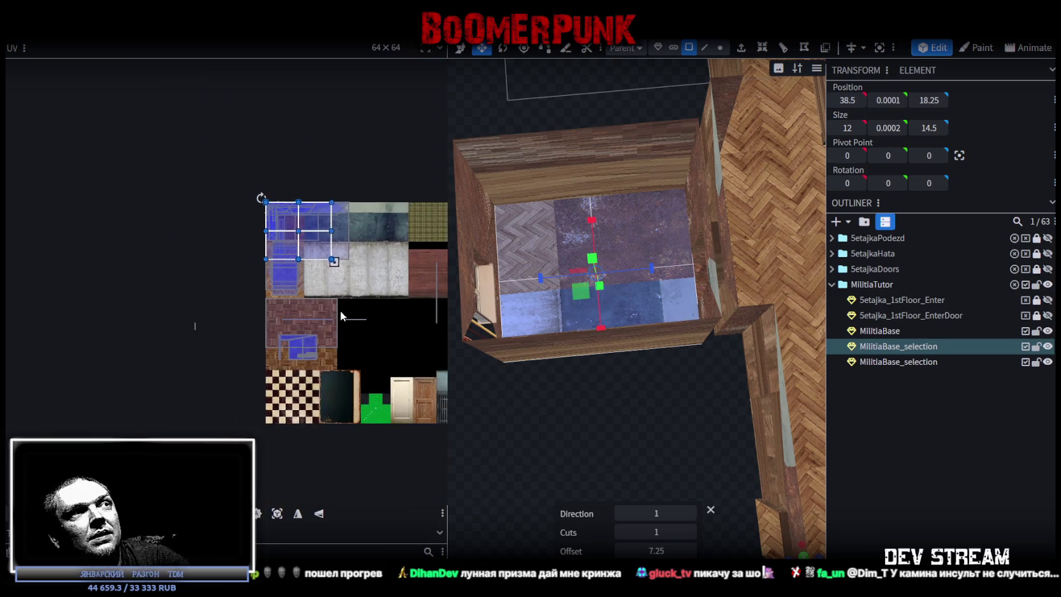
Map the floor onto the checkerboard texture, auto-fitting it, then halving its width and enlarging it
{"action": "middle_click_drag", "start_coordinate": [341, 312], "coordinate": [317, 225]}
{"action": "left_click_drag", "start_coordinate": [302, 194], "coordinate": [302, 364]}
{"action": "scroll", "coordinate": [268, 370], "scroll_direction": "up", "scroll_amount": 3}
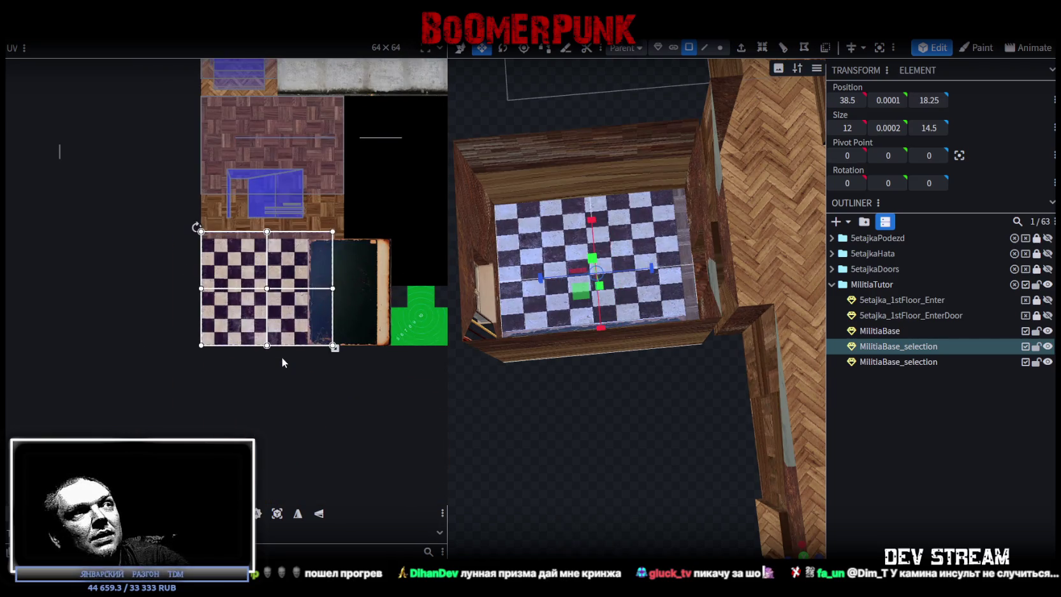
{"action": "scroll", "coordinate": [335, 284], "scroll_direction": "up", "scroll_amount": 3}
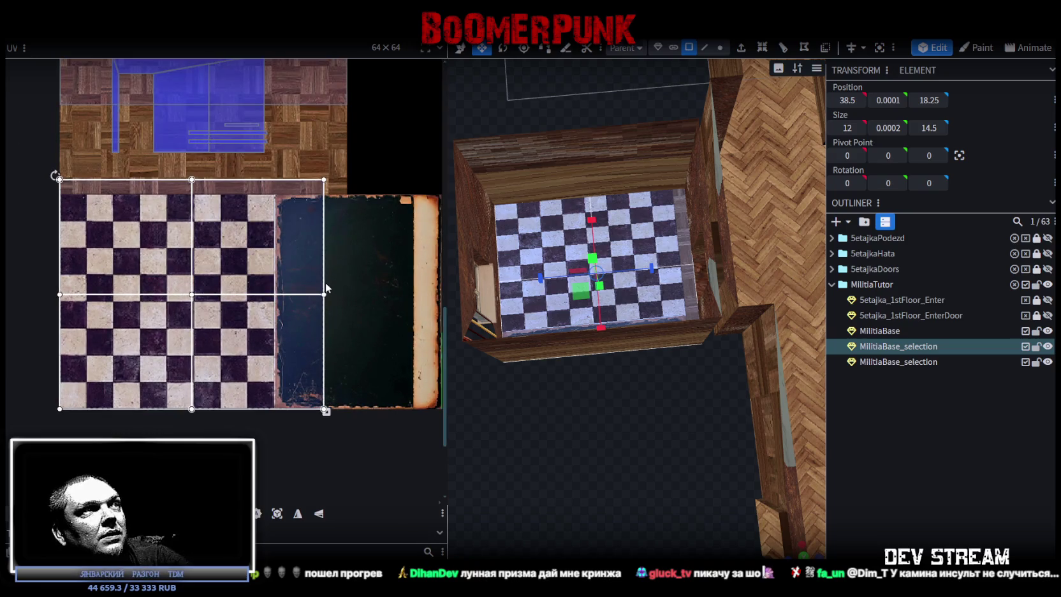
{"action": "left_click", "coordinate": [277, 514]}
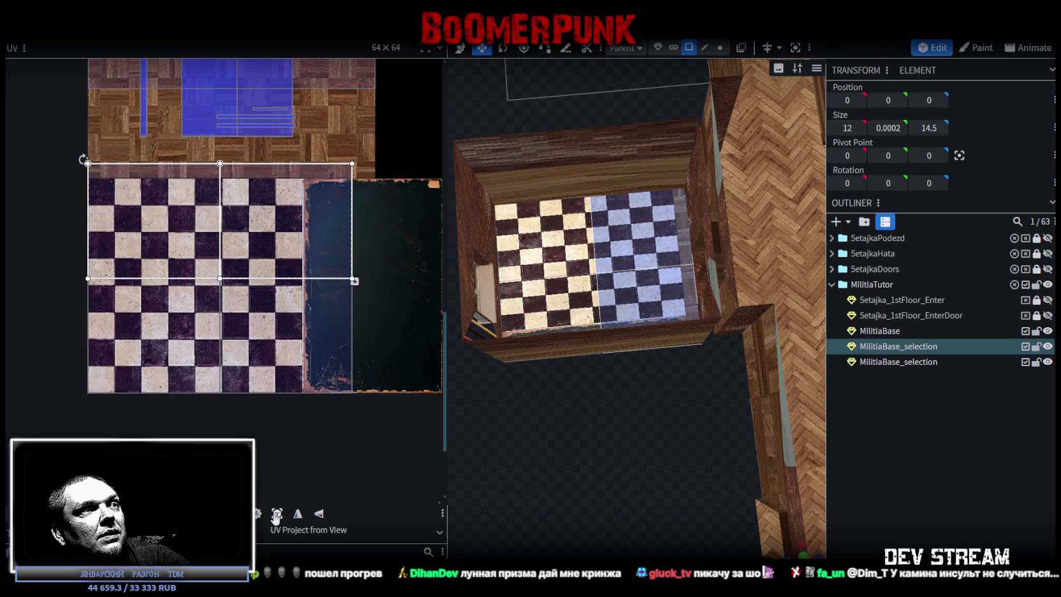
{"action": "left_click_drag", "start_coordinate": [251, 229], "coordinate": [251, 343]}
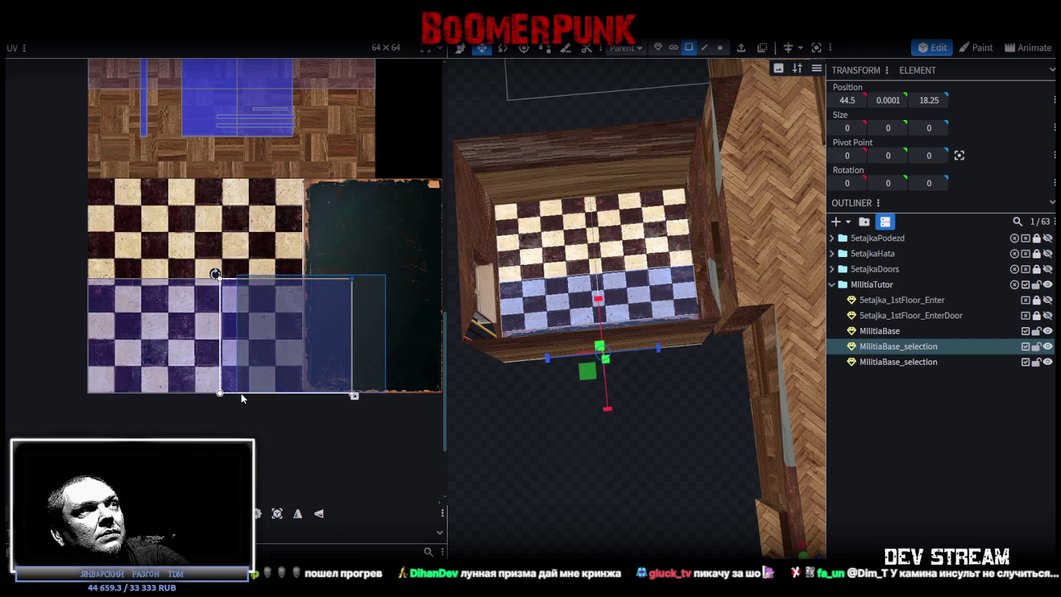
{"action": "left_click_drag", "start_coordinate": [352, 279], "coordinate": [231, 279]}
{"action": "left_click_drag", "start_coordinate": [153, 345], "coordinate": [153, 273]}
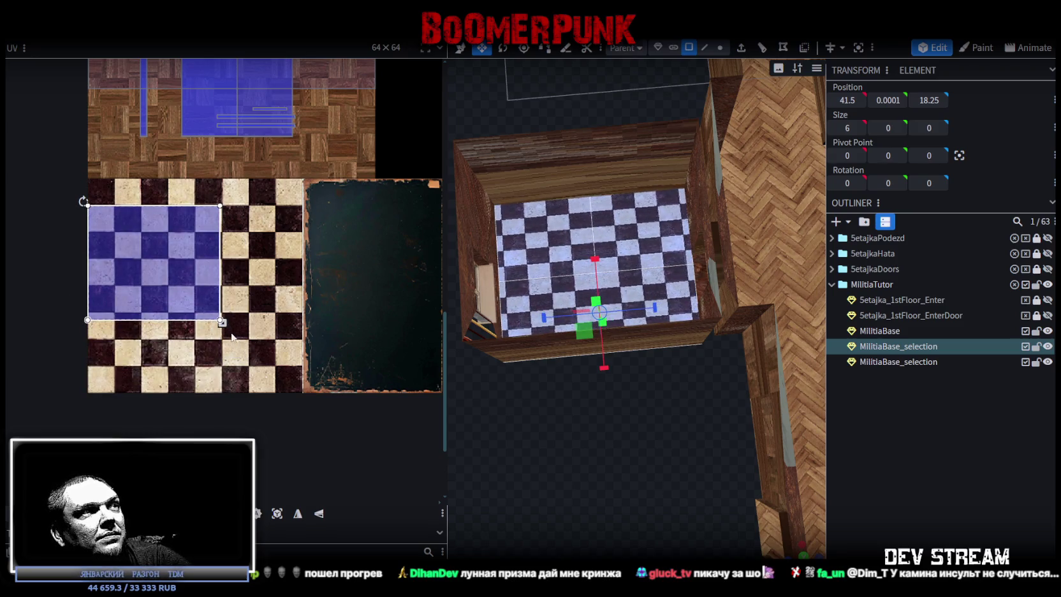
{"action": "left_click_drag", "start_coordinate": [222, 322], "coordinate": [305, 390]}
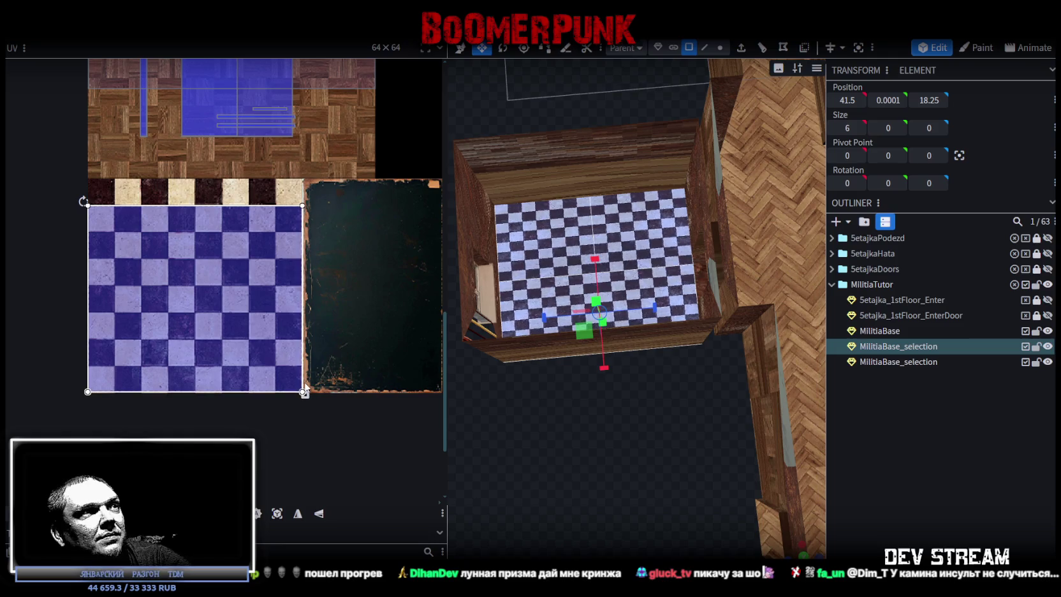
Nudge the checker mapping slightly down and back up, then view the floor from above
{"action": "middle_click_drag", "start_coordinate": [153, 322], "coordinate": [162, 365]}
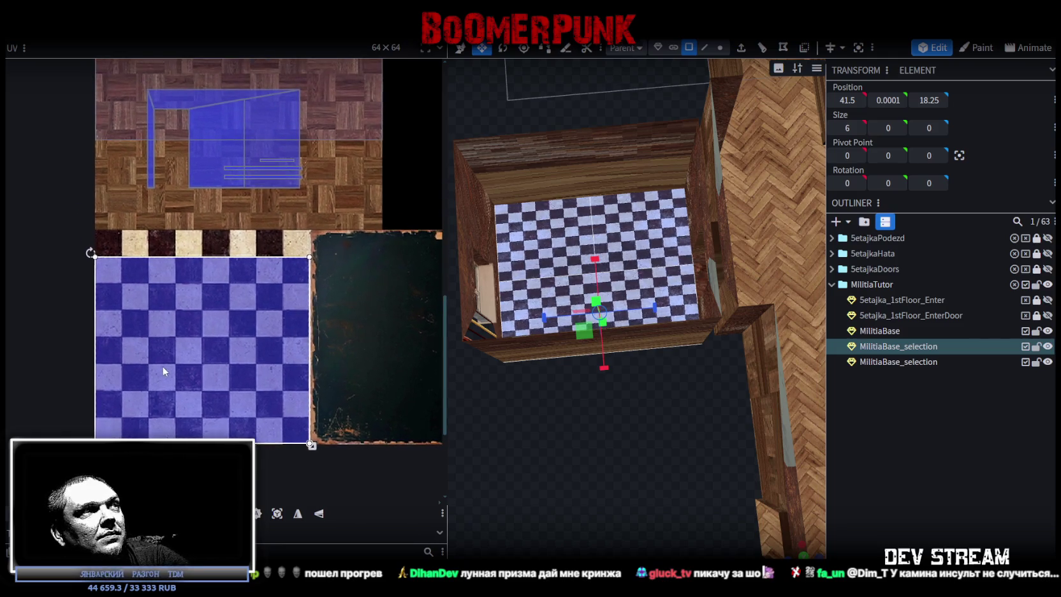
{"action": "left_click", "coordinate": [141, 324]}
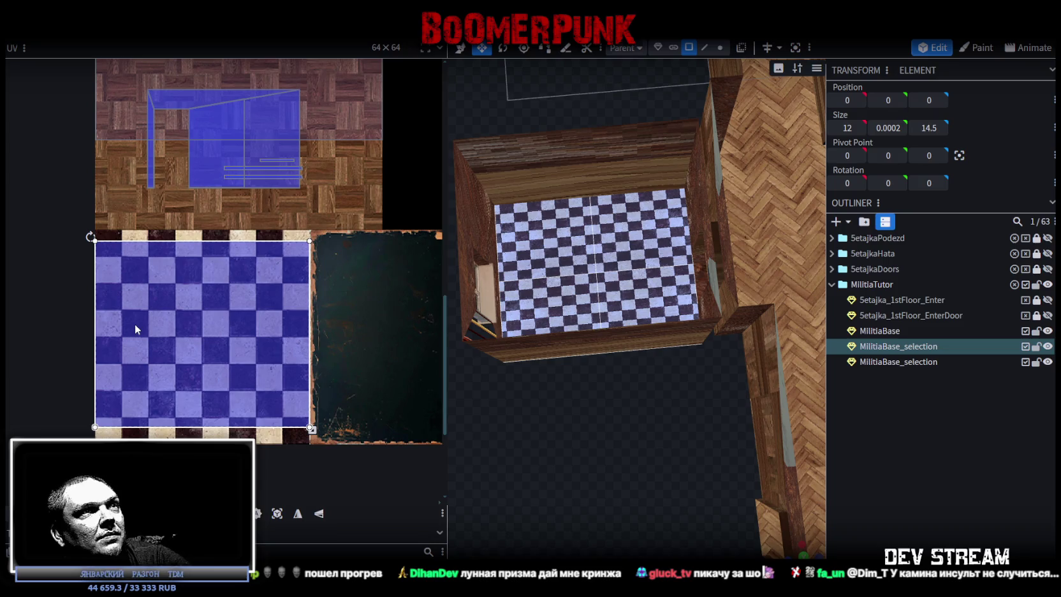
{"action": "left_click_drag", "start_coordinate": [135, 325], "coordinate": [131, 328]}
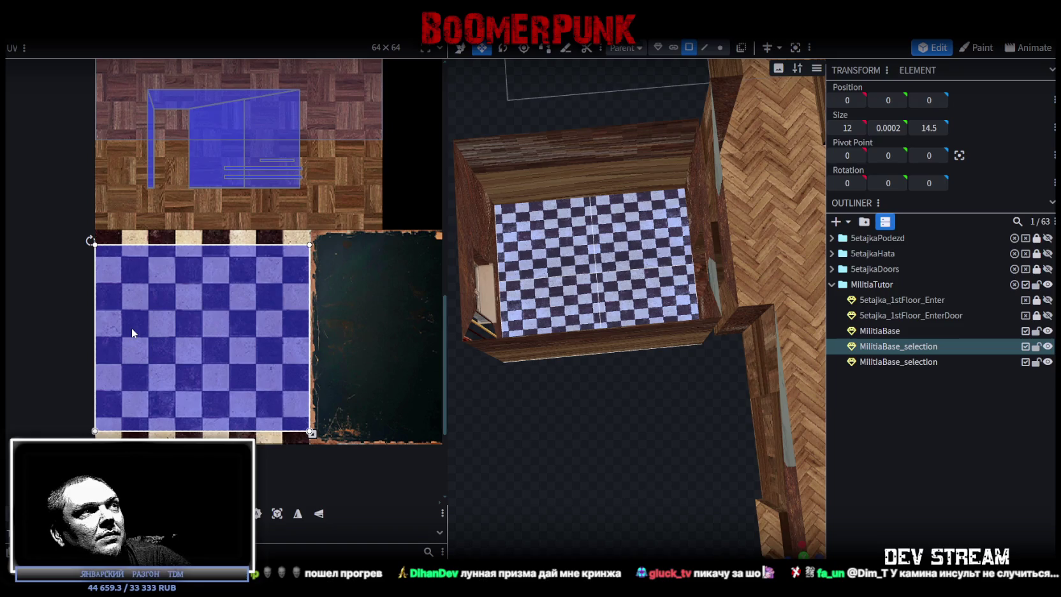
{"action": "left_click_drag", "start_coordinate": [132, 331], "coordinate": [132, 330]}
{"action": "scroll", "coordinate": [523, 440], "scroll_direction": "up", "scroll_amount": 3}
{"action": "scroll", "coordinate": [606, 497], "scroll_direction": "up", "scroll_amount": 3}
{"action": "scroll", "coordinate": [638, 519], "scroll_direction": "down", "scroll_amount": 5}
{"action": "mouse_move", "coordinate": [632, 532]}
{"action": "left_mouse_down"}
{"action": "mouse_move", "coordinate": [666, 524]}
{"action": "mouse_move", "coordinate": [603, 478]}
{"action": "left_mouse_up"}
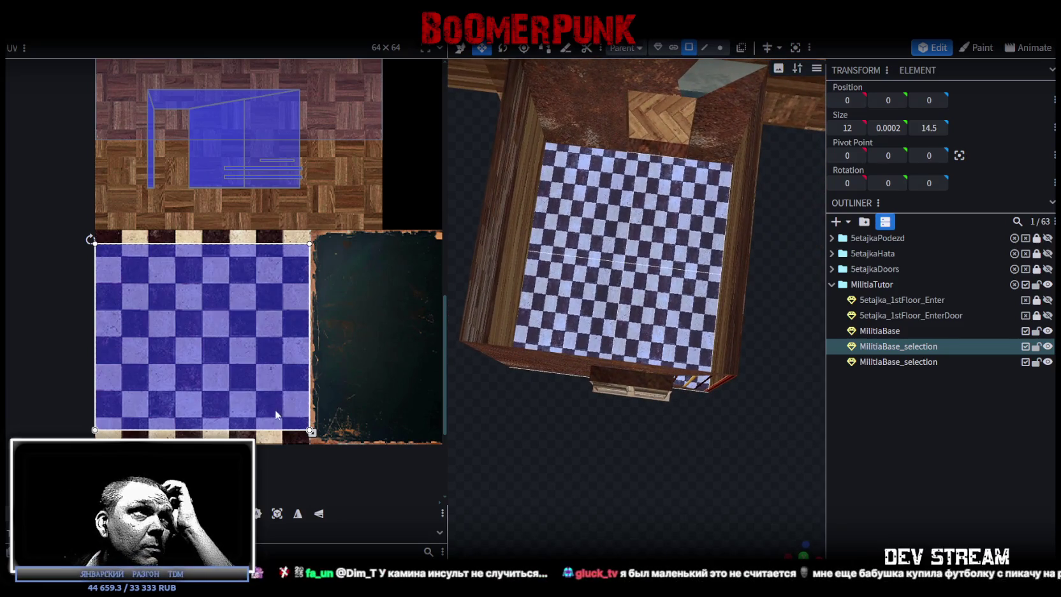
Shift the checker mapping up a few texels and shrink it from the right side
{"action": "left_click_drag", "start_coordinate": [256, 399], "coordinate": [257, 396]}
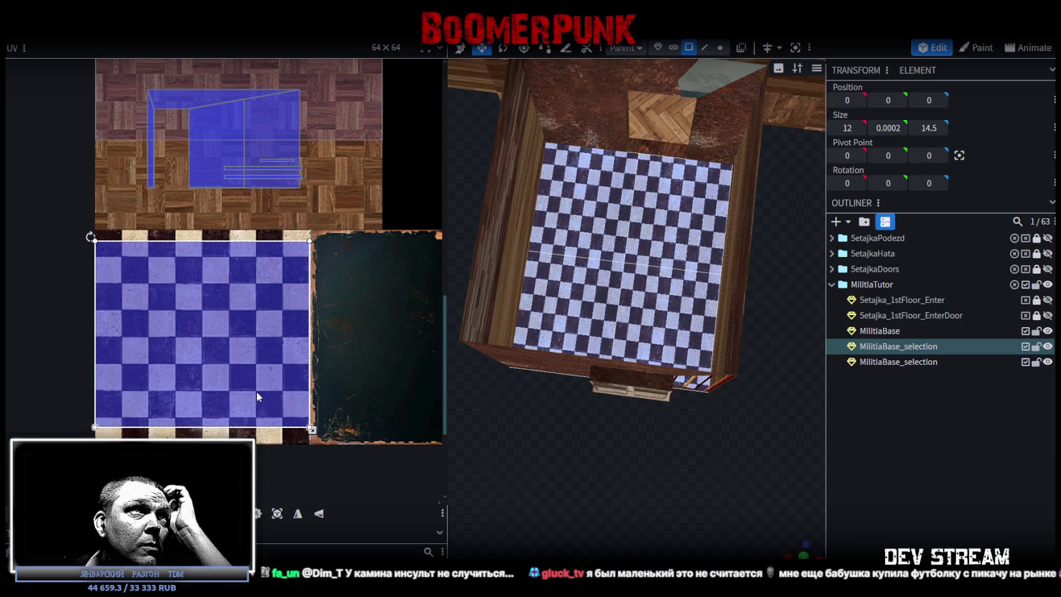
{"action": "mouse_move", "coordinate": [578, 526]}
{"action": "left_mouse_down"}
{"action": "mouse_move", "coordinate": [562, 503]}
{"action": "mouse_move", "coordinate": [603, 494]}
{"action": "left_mouse_up"}
{"action": "scroll", "coordinate": [603, 495], "scroll_direction": "up", "scroll_amount": 3}
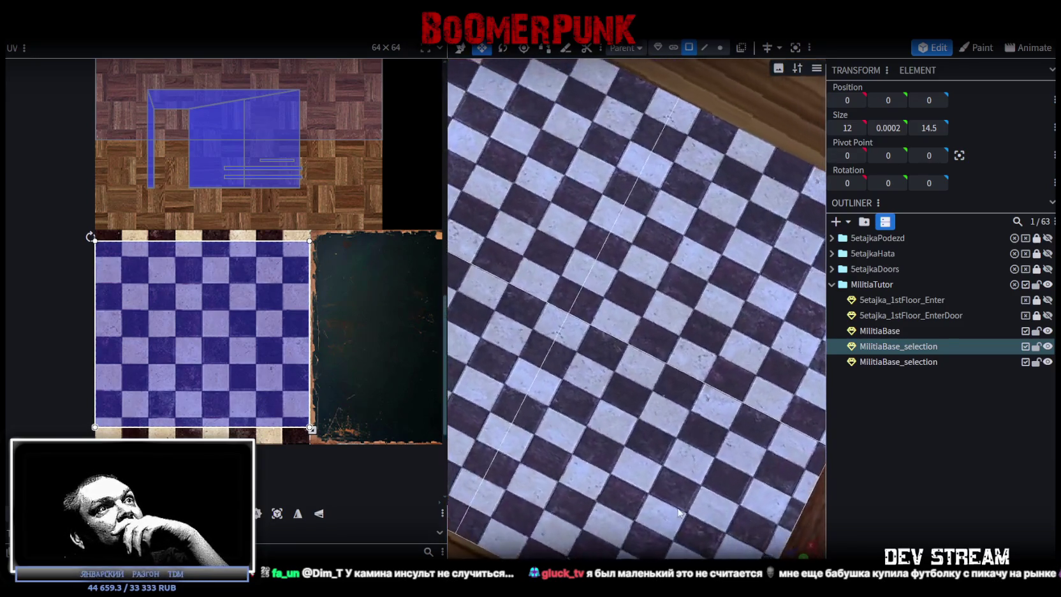
{"action": "left_click_drag", "start_coordinate": [689, 498], "coordinate": [716, 485]}
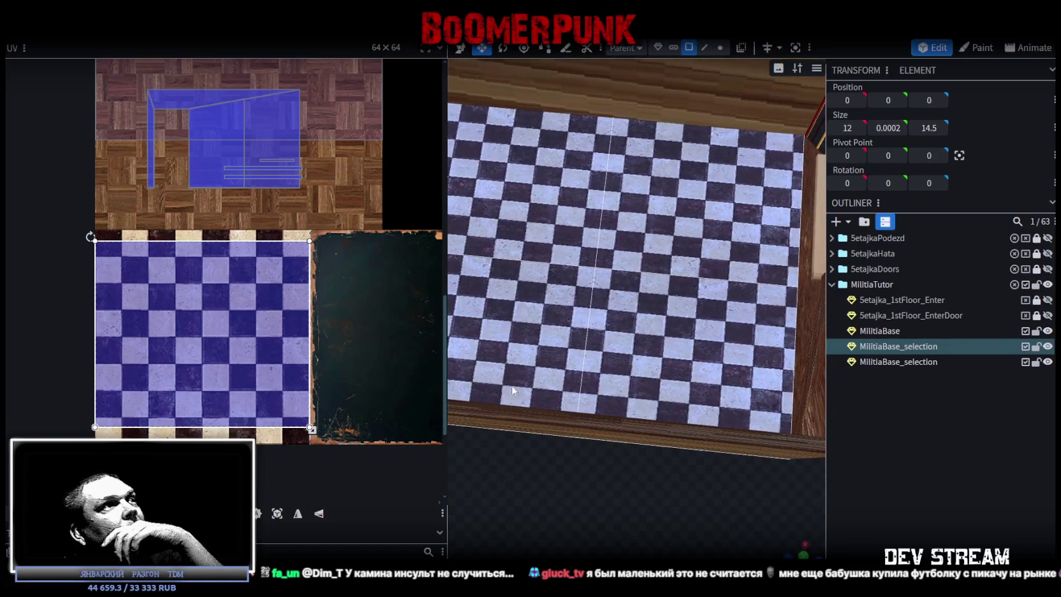
{"action": "left_click_drag", "start_coordinate": [311, 430], "coordinate": [294, 431]}
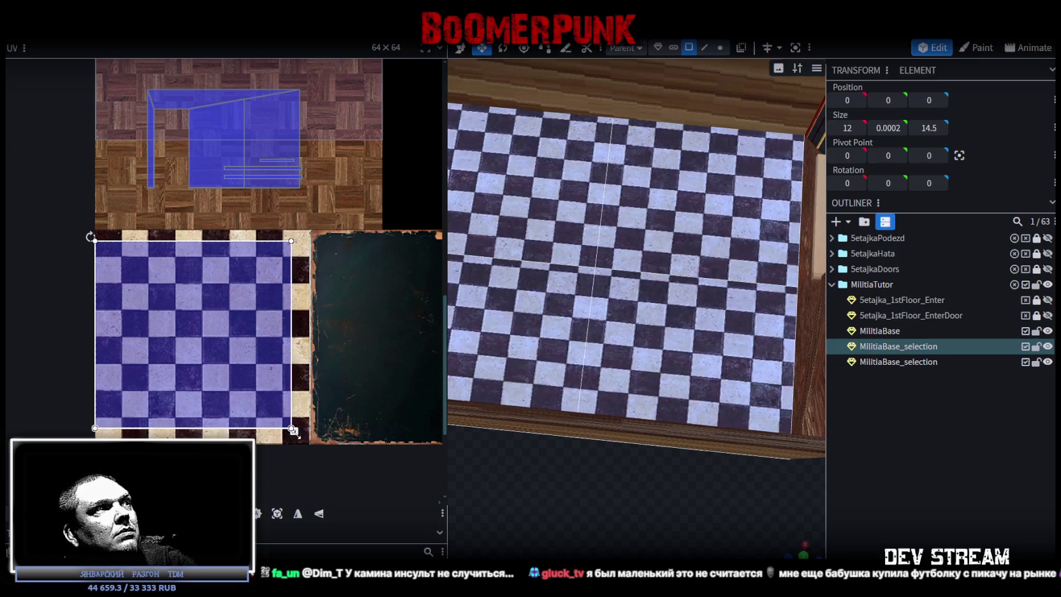
{"action": "left_click_drag", "start_coordinate": [293, 431], "coordinate": [285, 432]}
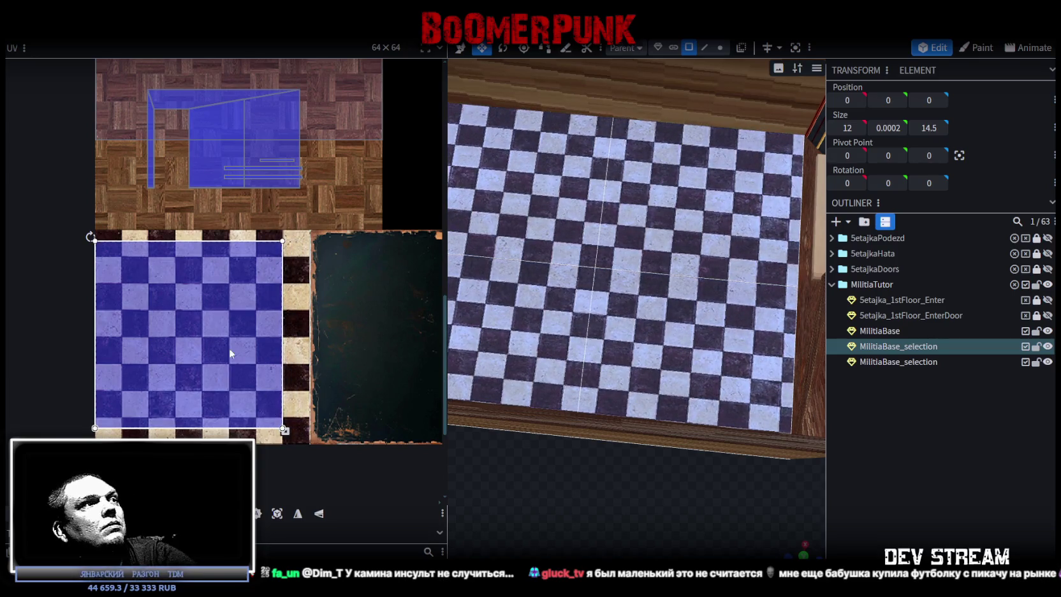
Move the checker mapping up on the texture and one texel left to snap it
{"action": "scroll", "coordinate": [90, 230], "scroll_direction": "up", "scroll_amount": 3}
{"action": "scroll", "coordinate": [89, 230], "scroll_direction": "up", "scroll_amount": 2}
{"action": "left_click_drag", "start_coordinate": [116, 304], "coordinate": [106, 214]}
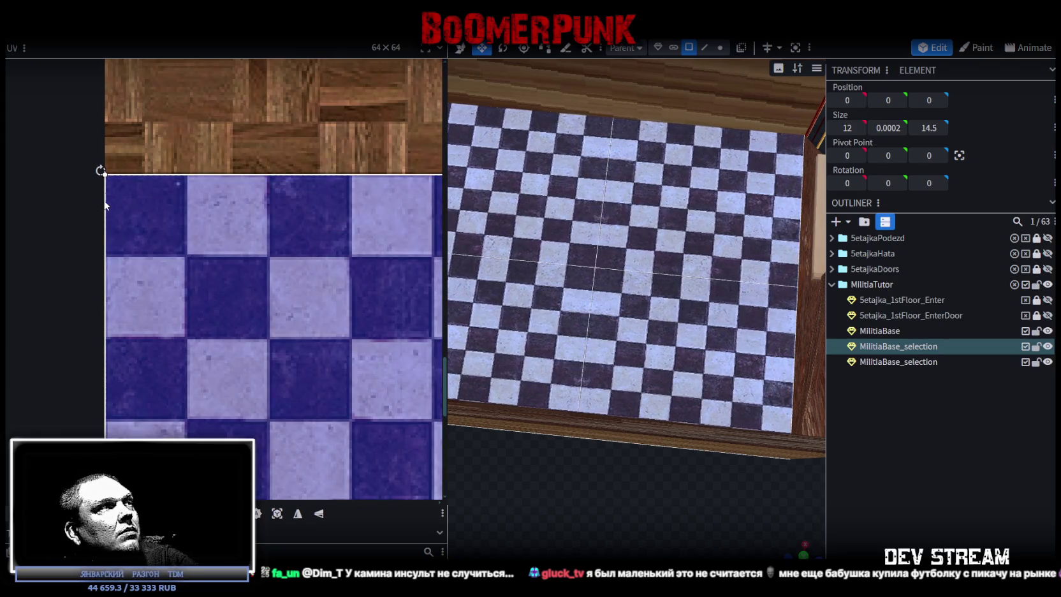
{"action": "scroll", "coordinate": [138, 170], "scroll_direction": "up", "scroll_amount": 2}
{"action": "scroll", "coordinate": [81, 337], "scroll_direction": "up", "scroll_amount": 2}
{"action": "left_click_drag", "start_coordinate": [84, 341], "coordinate": [81, 341]}
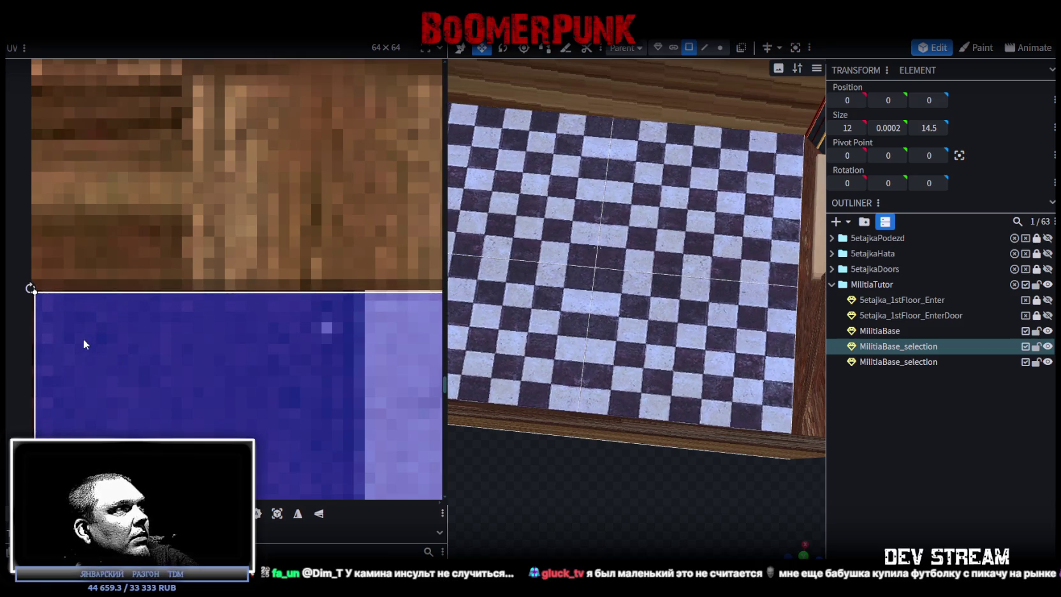
{"action": "scroll", "coordinate": [176, 358], "scroll_direction": "down", "scroll_amount": 3}
{"action": "scroll", "coordinate": [176, 300], "scroll_direction": "down", "scroll_amount": 1}
{"action": "scroll", "coordinate": [215, 282], "scroll_direction": "down", "scroll_amount": 2}
{"action": "scroll", "coordinate": [268, 332], "scroll_direction": "down", "scroll_amount": 1}
{"action": "scroll", "coordinate": [273, 354], "scroll_direction": "up", "scroll_amount": 2}
Enlarge the checker mapping outward so the floor tiles come out smaller
{"action": "middle_click_drag", "start_coordinate": [273, 355], "coordinate": [347, 305]}
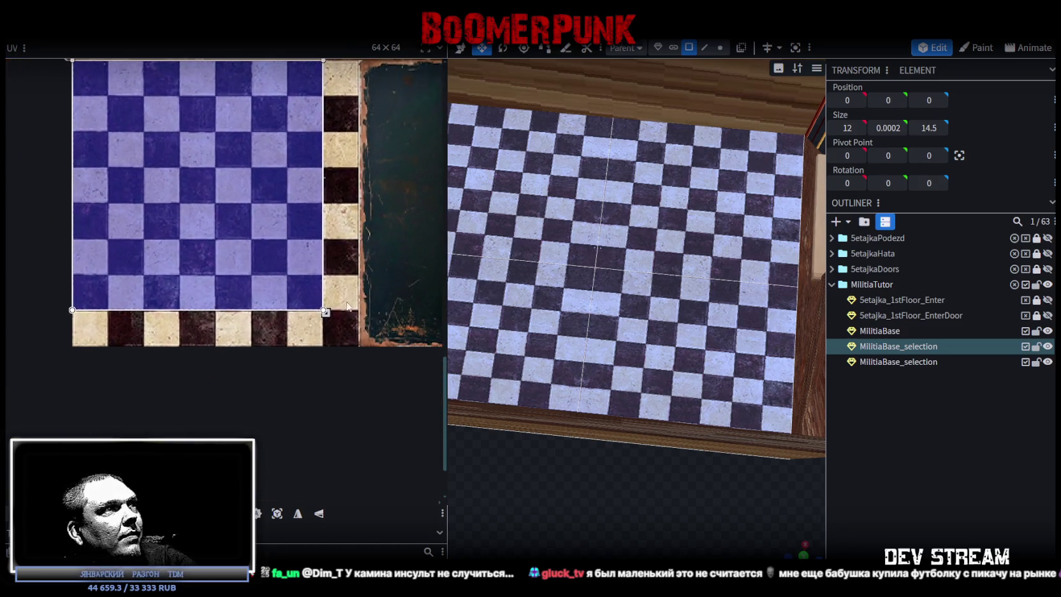
{"action": "left_click_drag", "start_coordinate": [325, 313], "coordinate": [357, 344]}
{"action": "scroll", "coordinate": [332, 335], "scroll_direction": "up", "scroll_amount": 2}
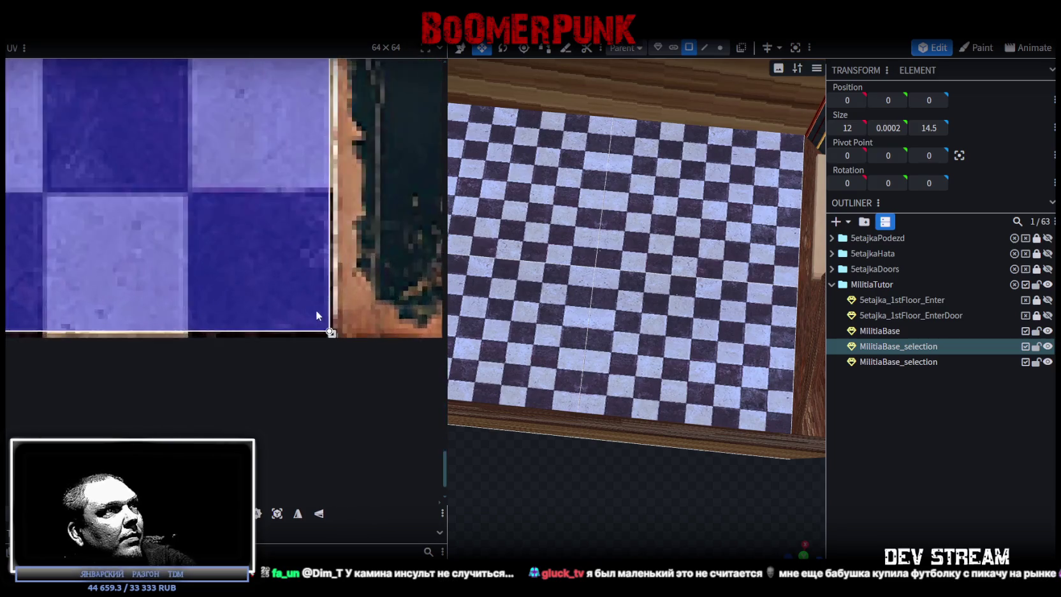
{"action": "scroll", "coordinate": [329, 331], "scroll_direction": "up", "scroll_amount": 2}
{"action": "left_click_drag", "start_coordinate": [321, 336], "coordinate": [329, 354]}
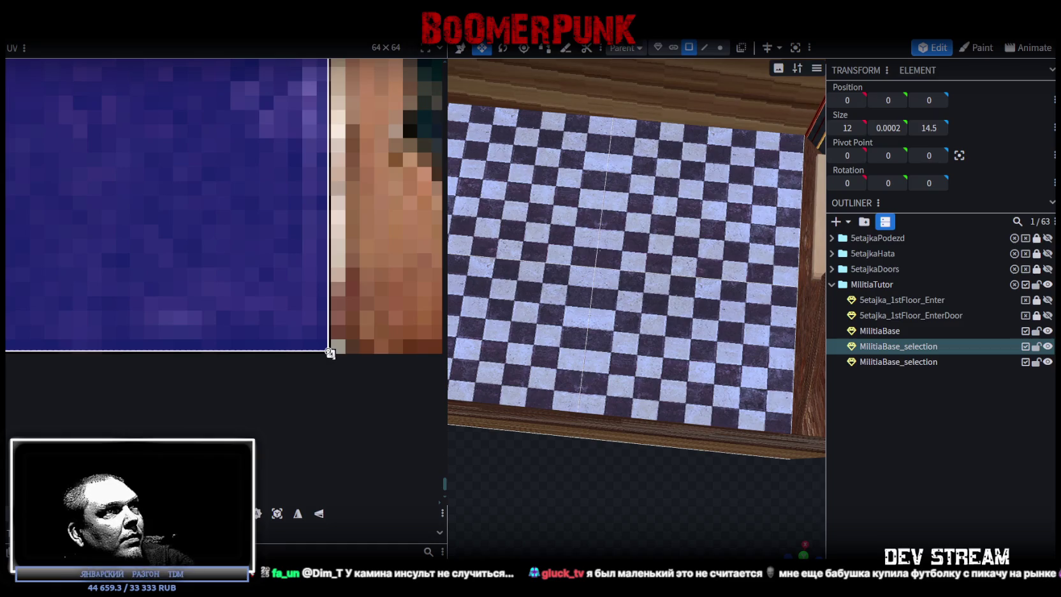
{"action": "scroll", "coordinate": [645, 439], "scroll_direction": "down", "scroll_amount": 3}
{"action": "left_click_drag", "start_coordinate": [645, 438], "coordinate": [614, 441]}
{"action": "scroll", "coordinate": [615, 438], "scroll_direction": "up", "scroll_amount": 3}
{"action": "left_click", "coordinate": [699, 278]}
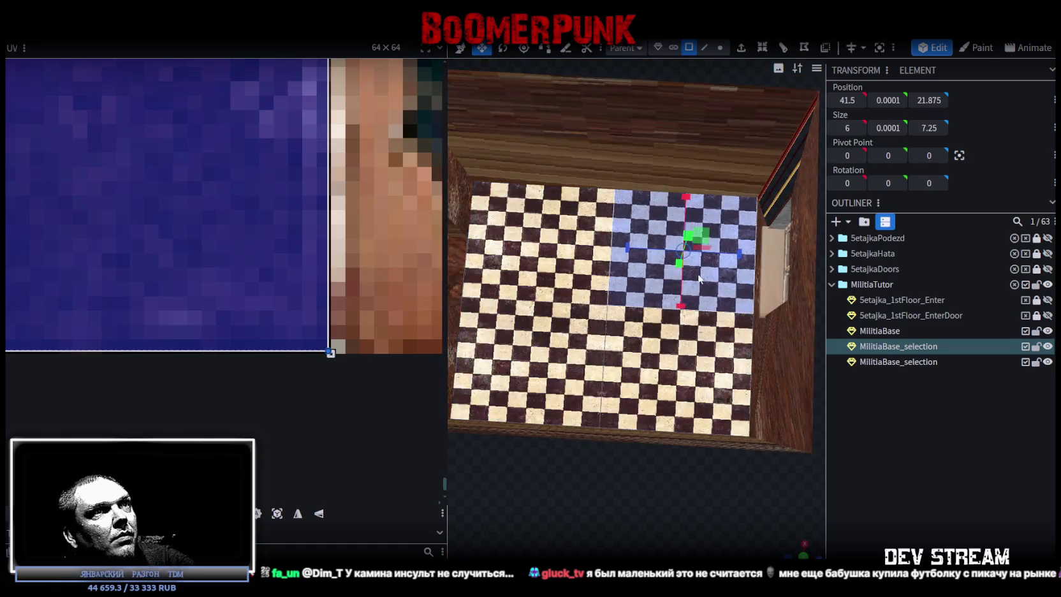
Mirror the checker mapping horizontally on the two right-hand floor sections
{"action": "left_click", "coordinate": [638, 413], "text": "shift"}
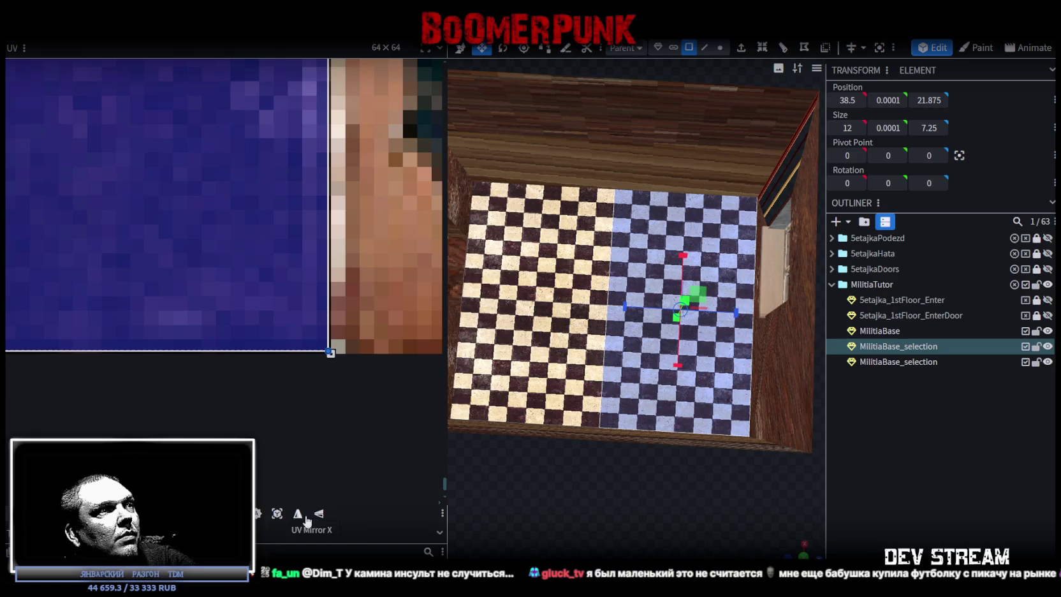
{"action": "left_click", "coordinate": [321, 515]}
{"action": "left_click", "coordinate": [927, 476]}
Select all four quarters of the side-room floor together
{"action": "scroll", "coordinate": [594, 457], "scroll_direction": "down", "scroll_amount": 3}
{"action": "mouse_move", "coordinate": [594, 458]}
{"action": "left_mouse_down"}
{"action": "mouse_move", "coordinate": [616, 444]}
{"action": "mouse_move", "coordinate": [661, 336]}
{"action": "left_mouse_up"}
{"action": "left_click", "coordinate": [661, 335]}
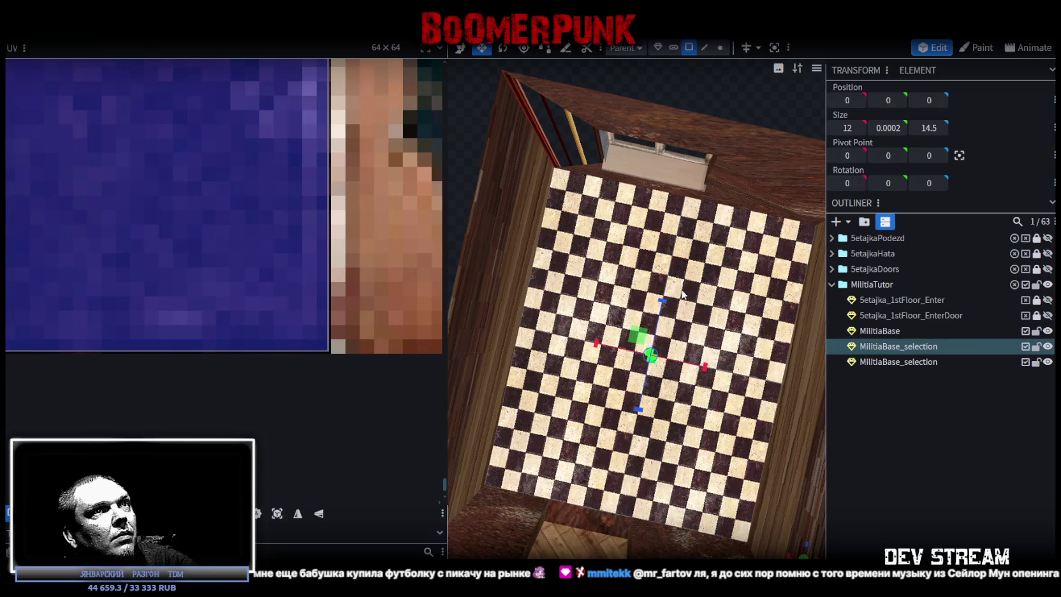
{"action": "scroll", "coordinate": [663, 406], "scroll_direction": "down", "scroll_amount": 2}
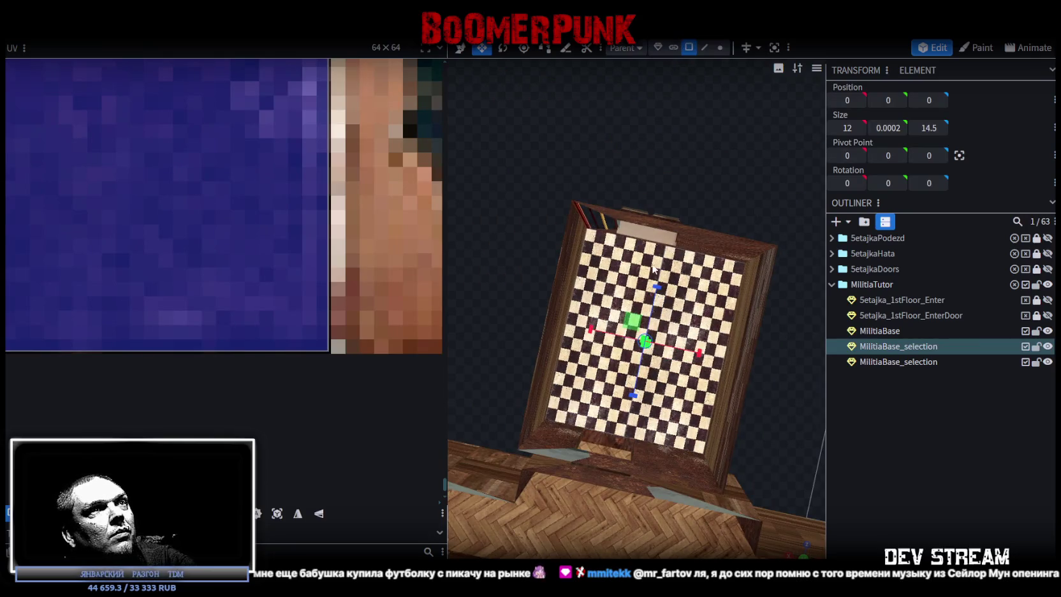
{"action": "left_click", "coordinate": [622, 272]}
{"action": "left_click", "coordinate": [695, 287], "text": "shift"}
{"action": "left_click", "coordinate": [666, 399], "text": "shift"}
{"action": "left_click", "coordinate": [613, 394], "text": "shift"}
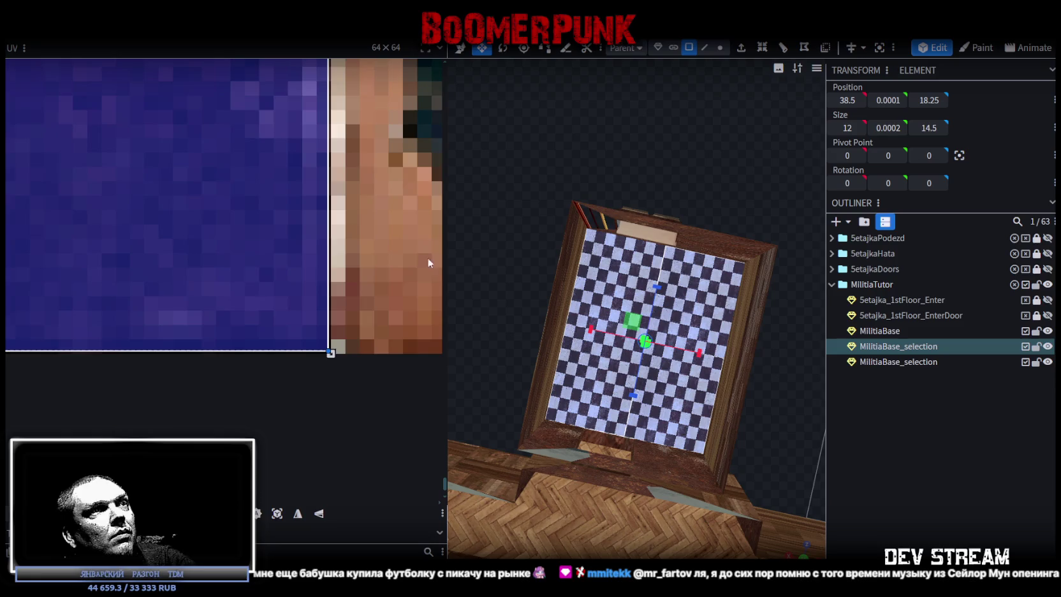
Test pulling the mapping's bottom edge upward, then undo both edge changes
{"action": "scroll", "coordinate": [318, 232], "scroll_direction": "up", "scroll_amount": 3}
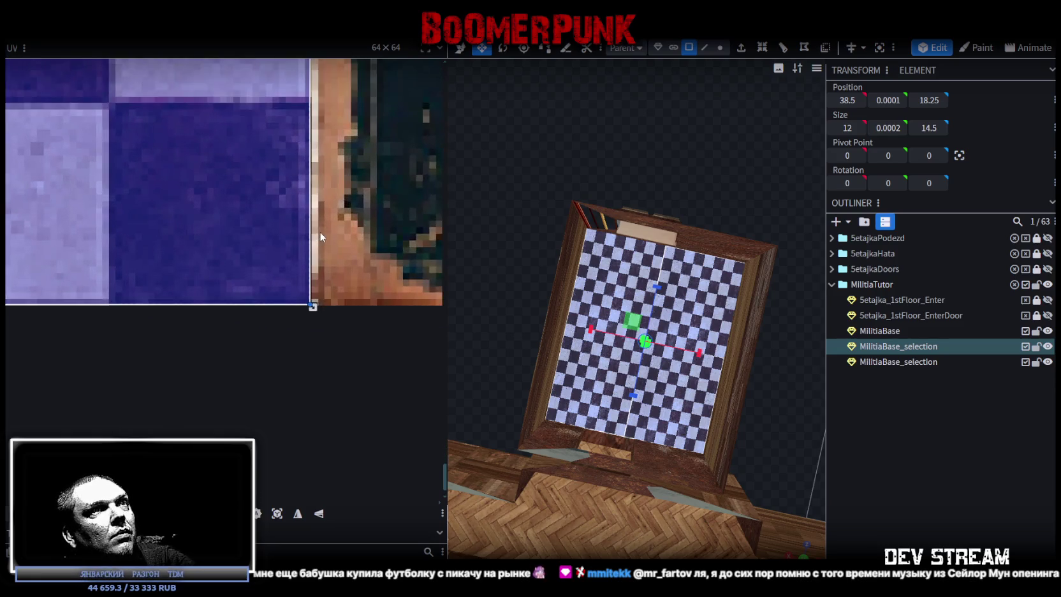
{"action": "left_click_drag", "start_coordinate": [310, 318], "coordinate": [309, 107]}
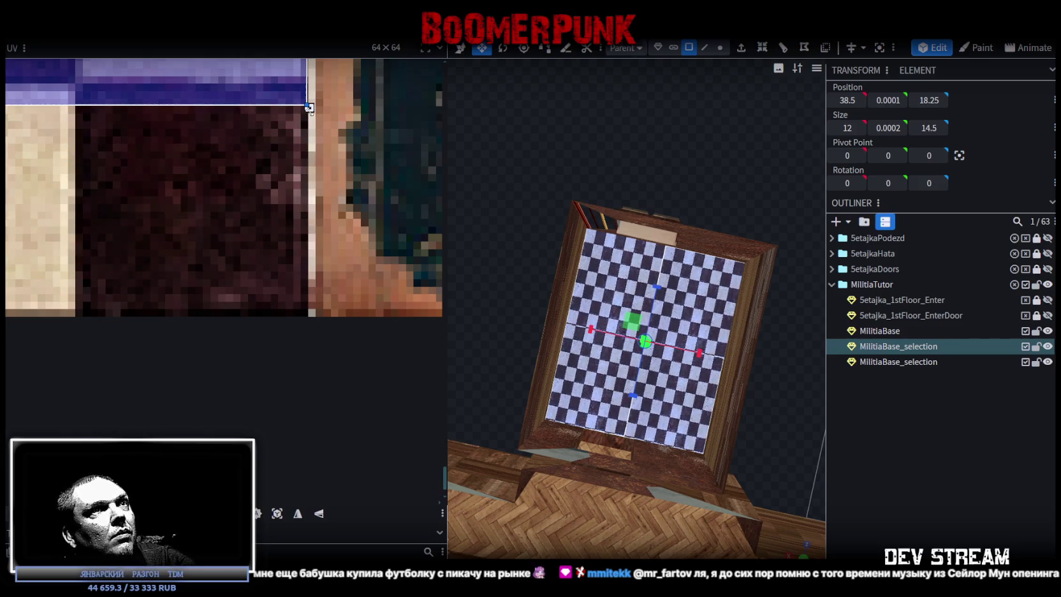
{"action": "left_click_drag", "start_coordinate": [309, 107], "coordinate": [309, 92]}
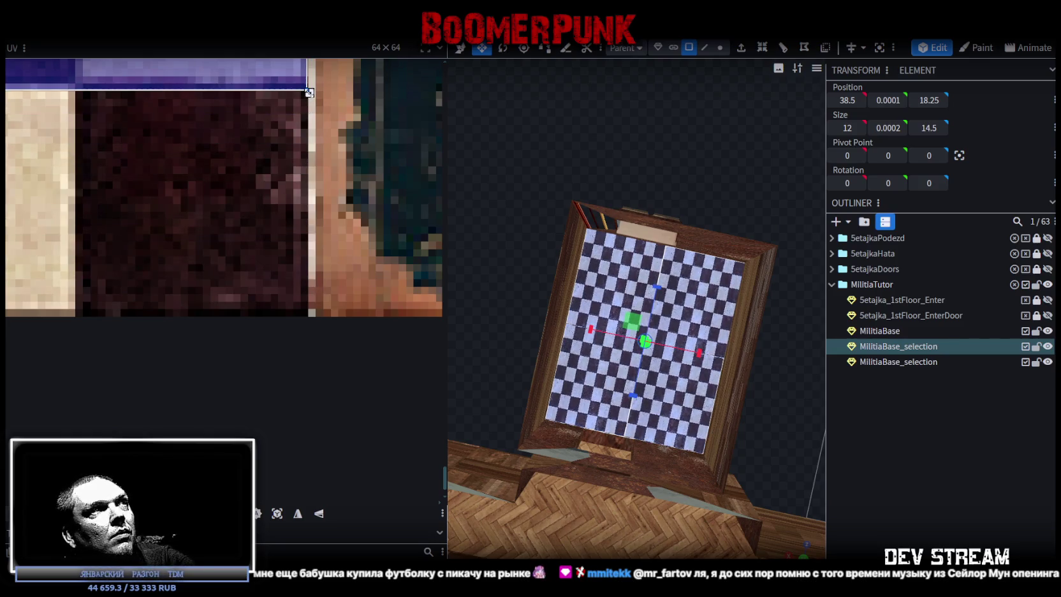
{"action": "scroll", "coordinate": [350, 406], "scroll_direction": "up", "scroll_amount": 3}
{"action": "scroll", "coordinate": [334, 324], "scroll_direction": "up", "scroll_amount": 2}
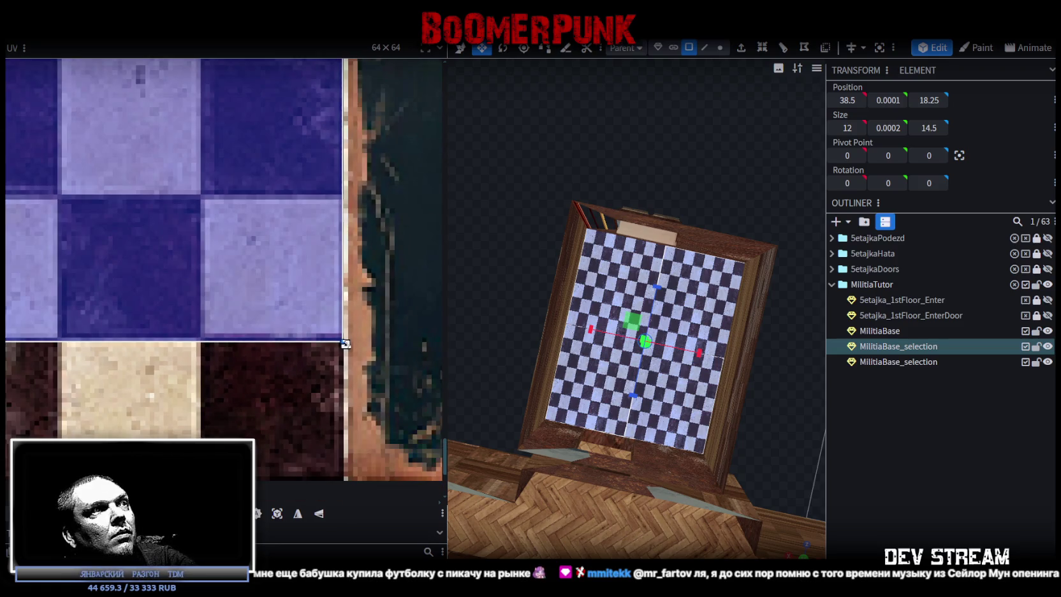
{"action": "left_click_drag", "start_coordinate": [345, 332], "coordinate": [345, 196]}
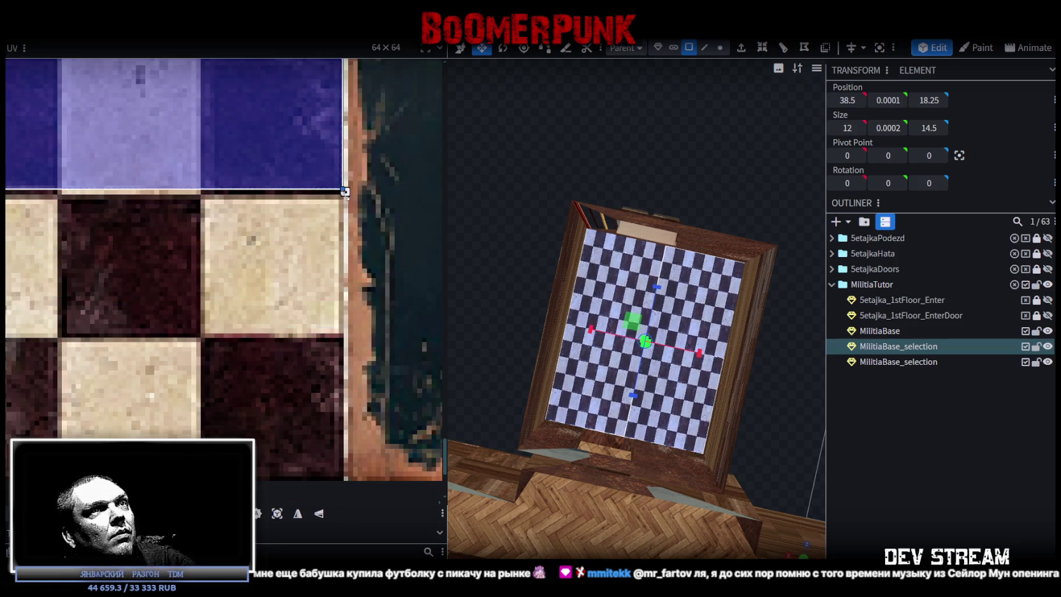
{"action": "key", "text": "ctrl+z"}
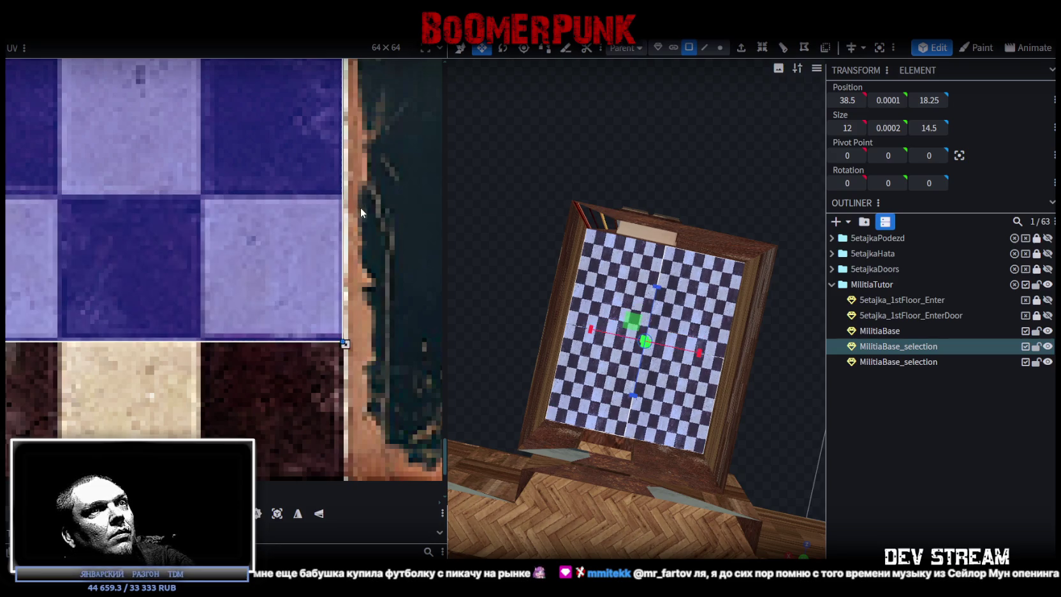
{"action": "key", "text": "ctrl+z"}
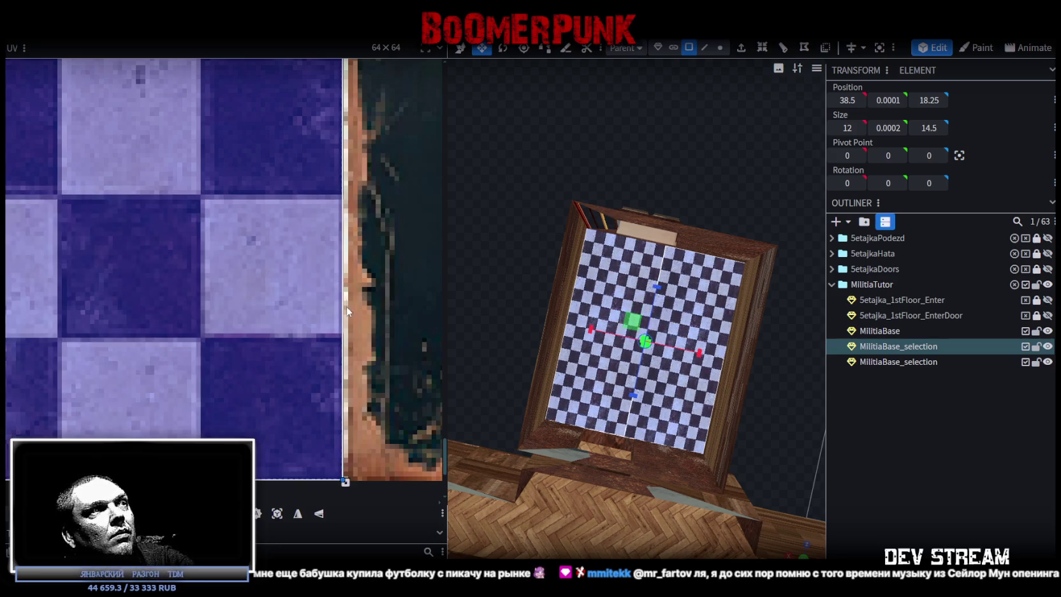
{"action": "scroll", "coordinate": [351, 309], "scroll_direction": "down", "scroll_amount": 3}
{"action": "scroll", "coordinate": [354, 304], "scroll_direction": "down", "scroll_amount": 2}
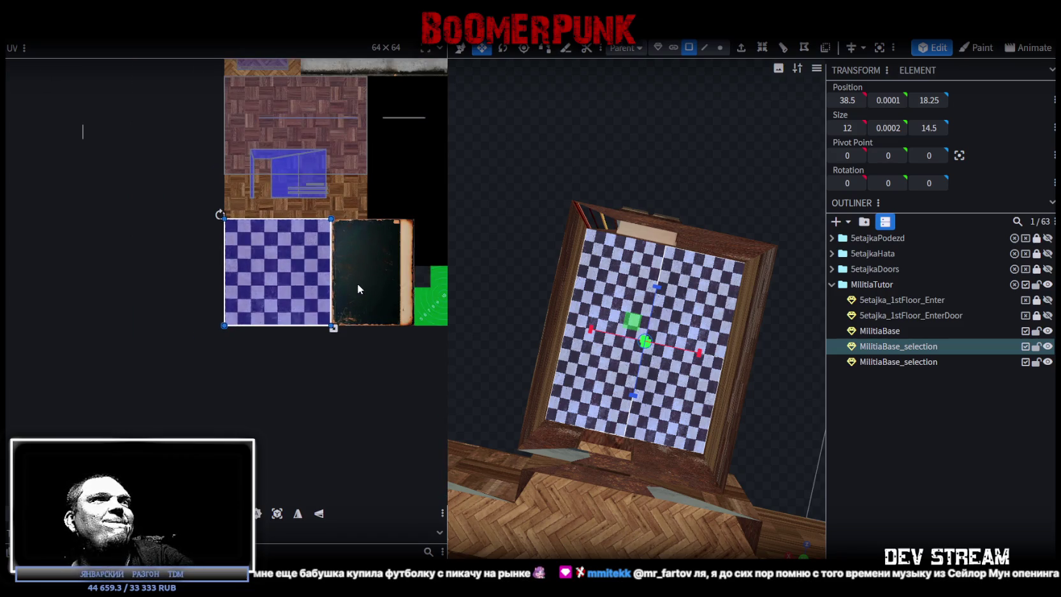
{"action": "left_click_drag", "start_coordinate": [637, 382], "coordinate": [790, 434]}
Clear the floor selection and view the checkerboard room and parquet corridors from overhead
{"action": "left_click", "coordinate": [960, 479]}
{"action": "mouse_move", "coordinate": [734, 453]}
{"action": "left_mouse_down"}
{"action": "mouse_move", "coordinate": [739, 383]}
{"action": "mouse_move", "coordinate": [585, 303]}
{"action": "mouse_move", "coordinate": [445, 286]}
{"action": "mouse_move", "coordinate": [454, 265]}
{"action": "mouse_move", "coordinate": [440, 295]}
{"action": "mouse_move", "coordinate": [593, 328]}
{"action": "mouse_move", "coordinate": [787, 347]}
{"action": "mouse_move", "coordinate": [701, 360]}
{"action": "mouse_move", "coordinate": [749, 365]}
{"action": "mouse_move", "coordinate": [752, 354]}
{"action": "mouse_move", "coordinate": [753, 363]}
{"action": "left_mouse_up"}
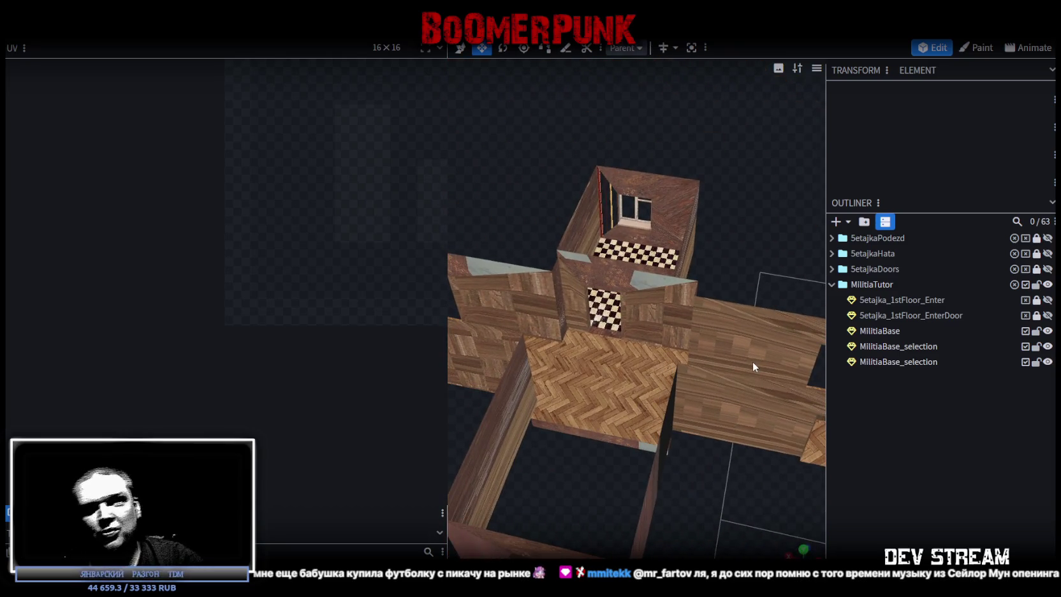
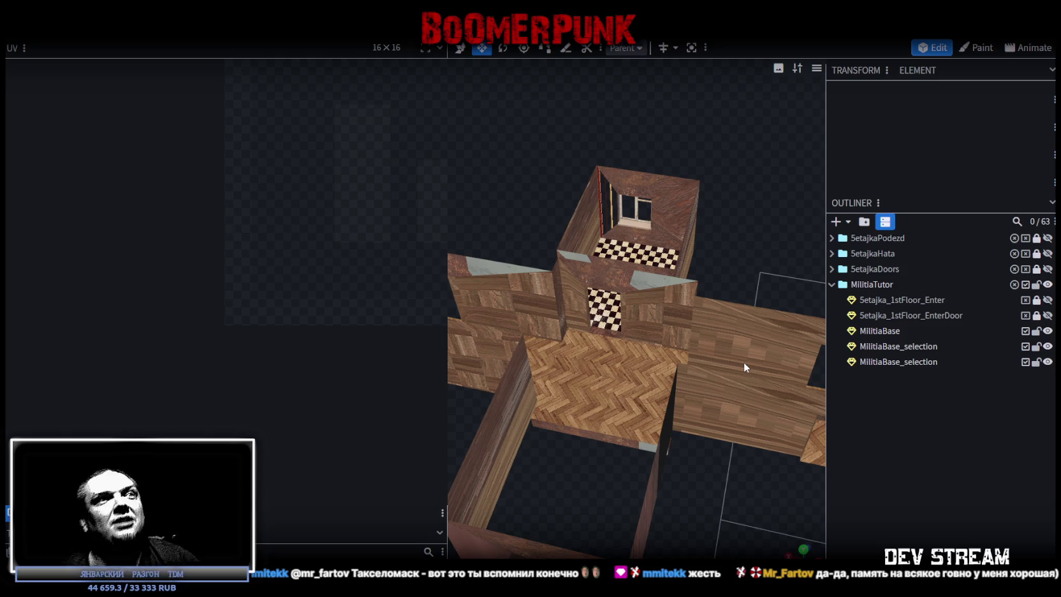
Orbit around the building and select the corridor floor mesh MilitiaBase_selection to show its UVs
{"action": "left_click_drag", "start_coordinate": [743, 362], "coordinate": [665, 363]}
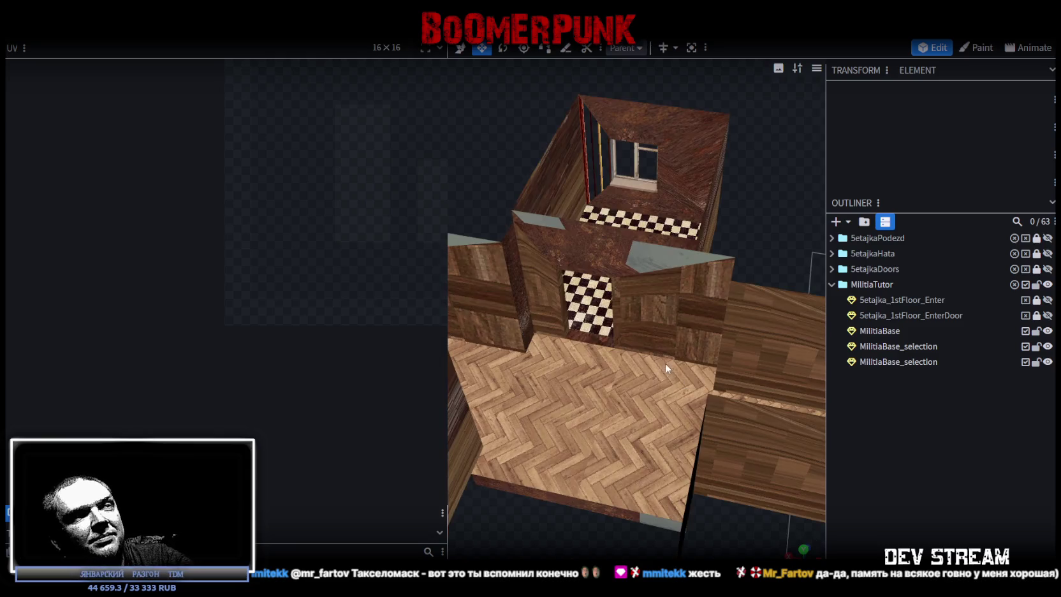
{"action": "scroll", "coordinate": [660, 367], "scroll_direction": "down", "scroll_amount": 5}
{"action": "scroll", "coordinate": [655, 422], "scroll_direction": "up", "scroll_amount": 5}
{"action": "left_click_drag", "start_coordinate": [713, 470], "coordinate": [732, 517]}
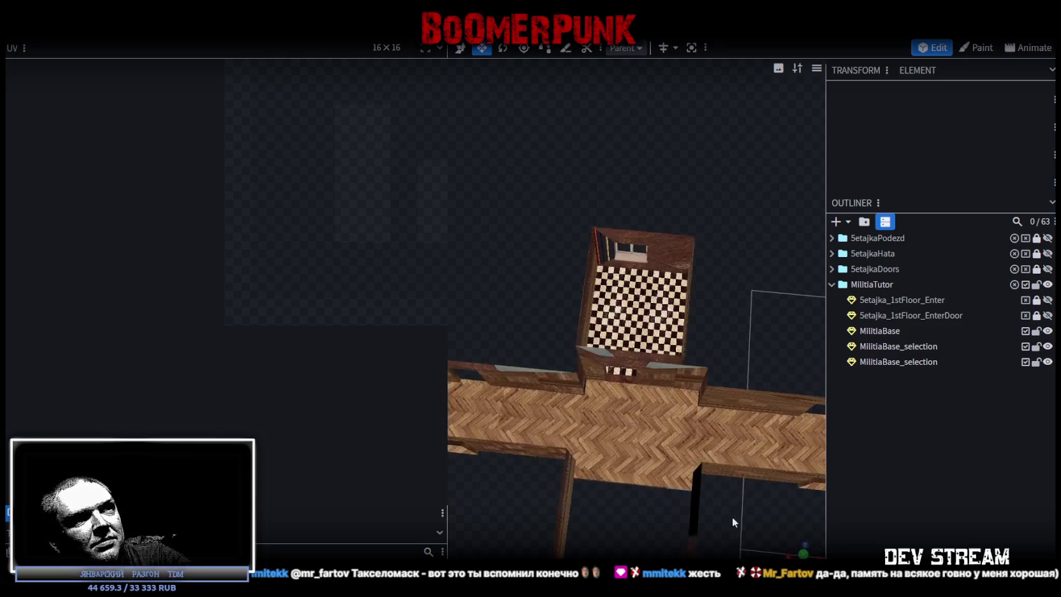
{"action": "scroll", "coordinate": [621, 488], "scroll_direction": "up", "scroll_amount": 3}
{"action": "left_click", "coordinate": [628, 483]}
{"action": "left_click_drag", "start_coordinate": [632, 479], "coordinate": [626, 349]}
{"action": "scroll", "coordinate": [638, 462], "scroll_direction": "up", "scroll_amount": 2}
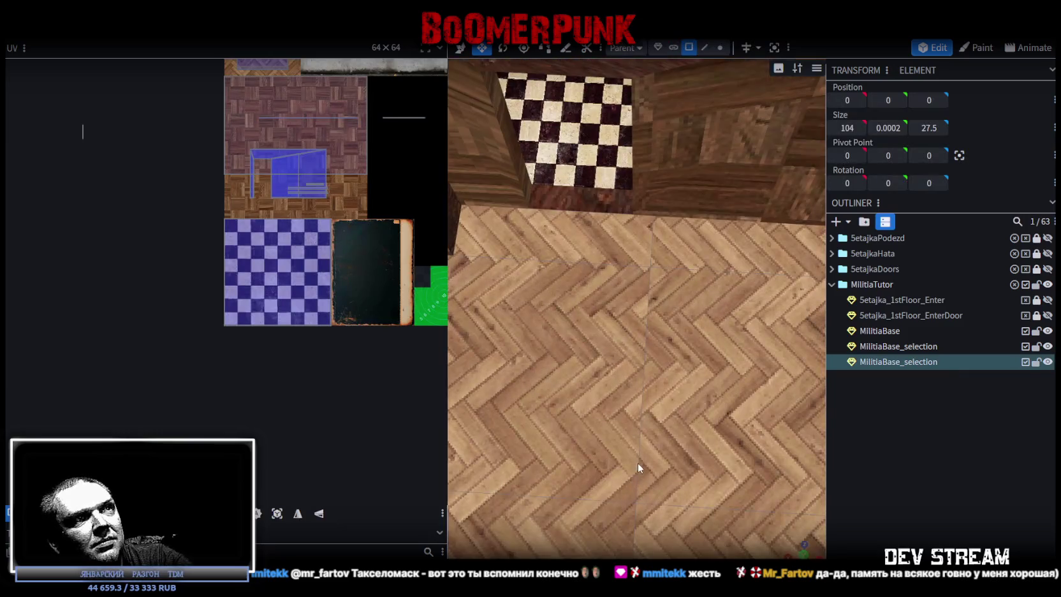
{"action": "scroll", "coordinate": [638, 446], "scroll_direction": "down", "scroll_amount": 4}
{"action": "left_click_drag", "start_coordinate": [630, 125], "coordinate": [679, 158]}
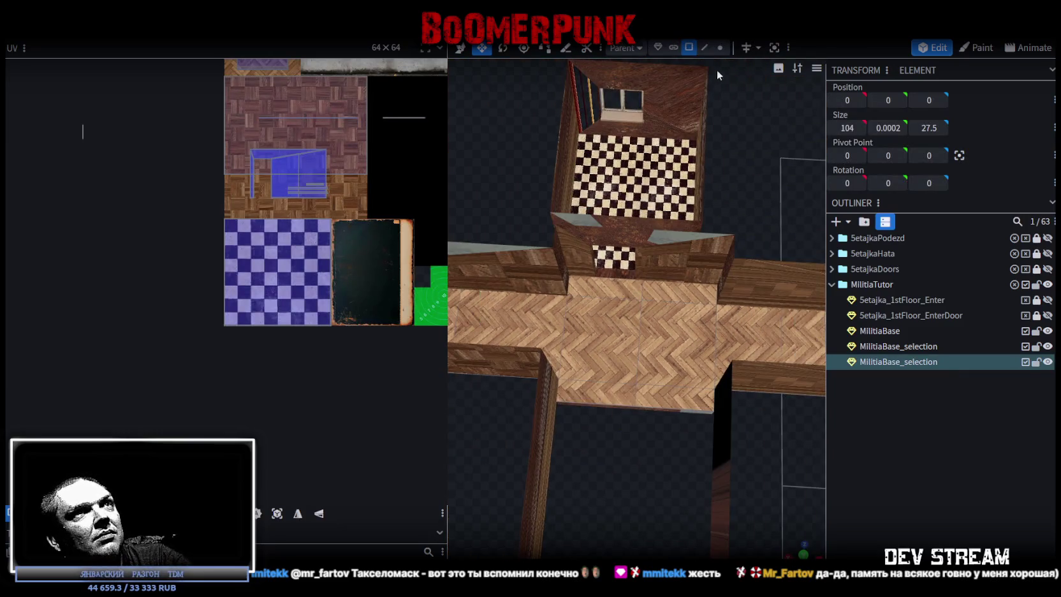
Select the central corridor floor faces, building up a multi-face selection across the strips
{"action": "left_click", "coordinate": [589, 314]}
{"action": "left_click", "coordinate": [654, 323], "text": "shift"}
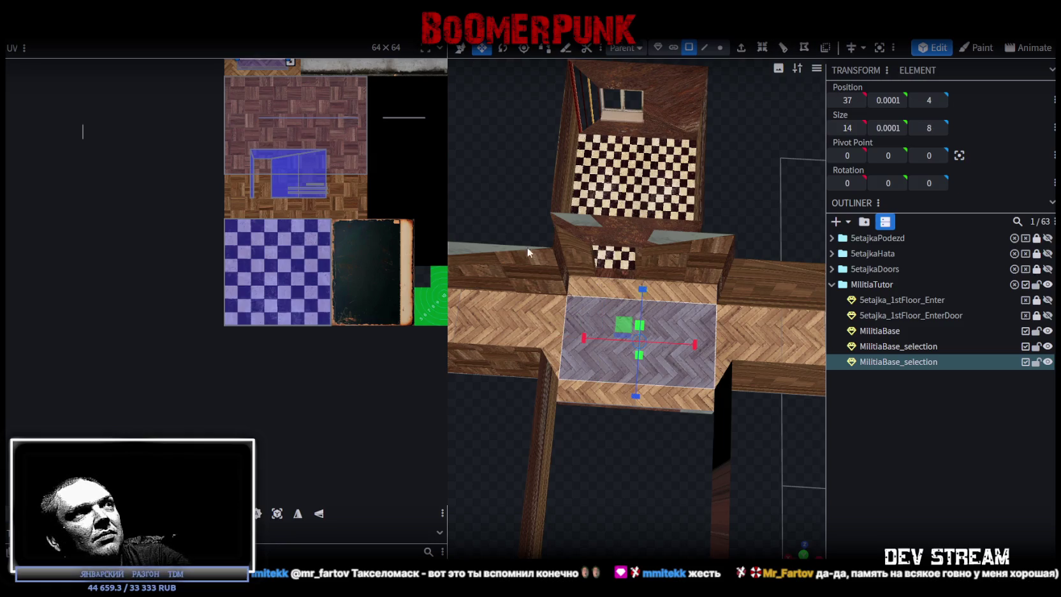
{"action": "left_click", "coordinate": [602, 367]}
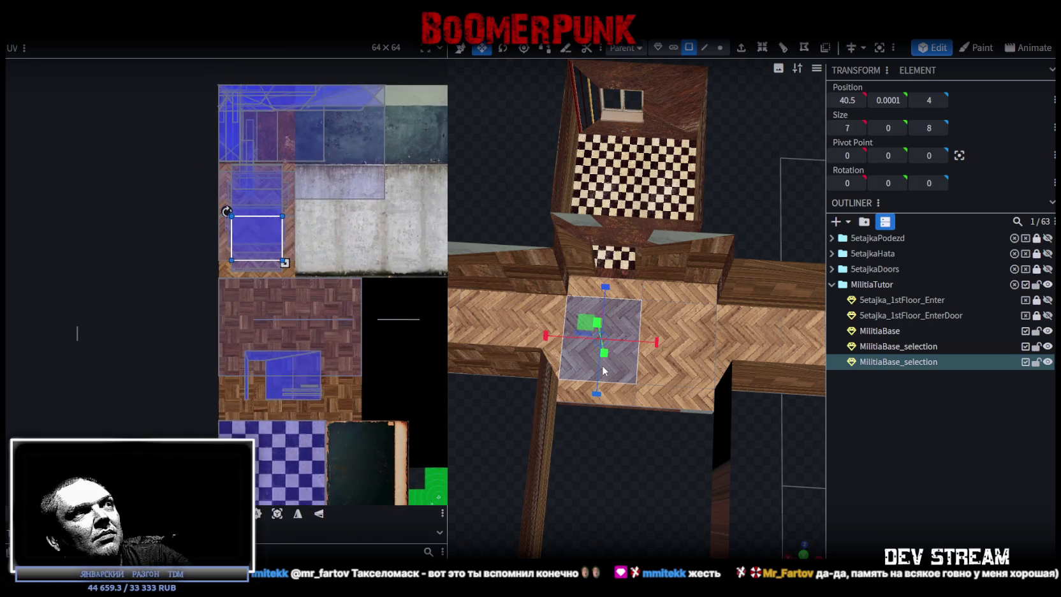
{"action": "left_click", "coordinate": [686, 363]}
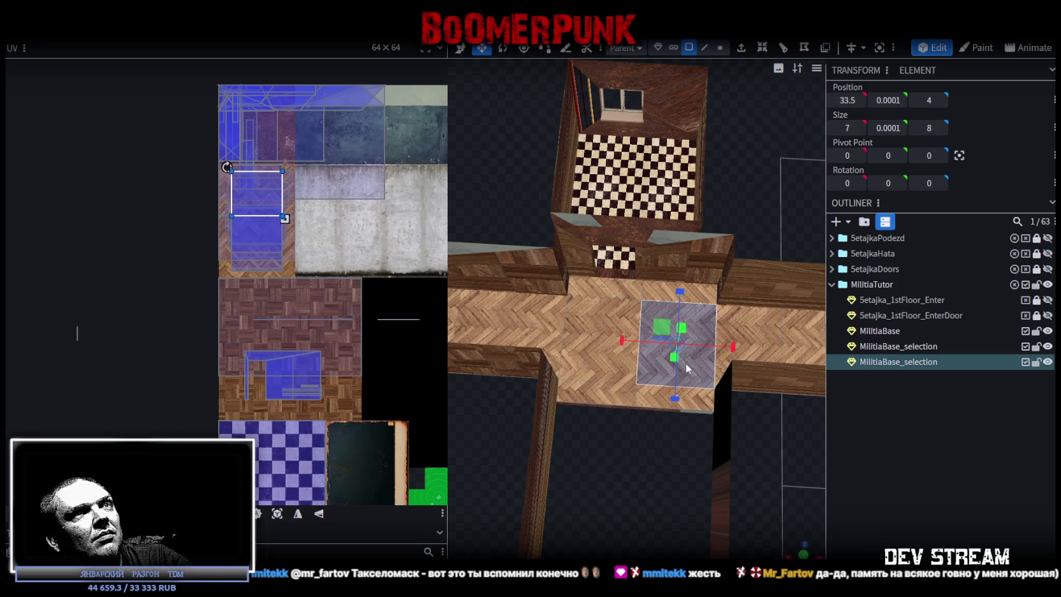
{"action": "scroll", "coordinate": [645, 393], "scroll_direction": "up", "scroll_amount": 5}
{"action": "left_click", "coordinate": [585, 210]}
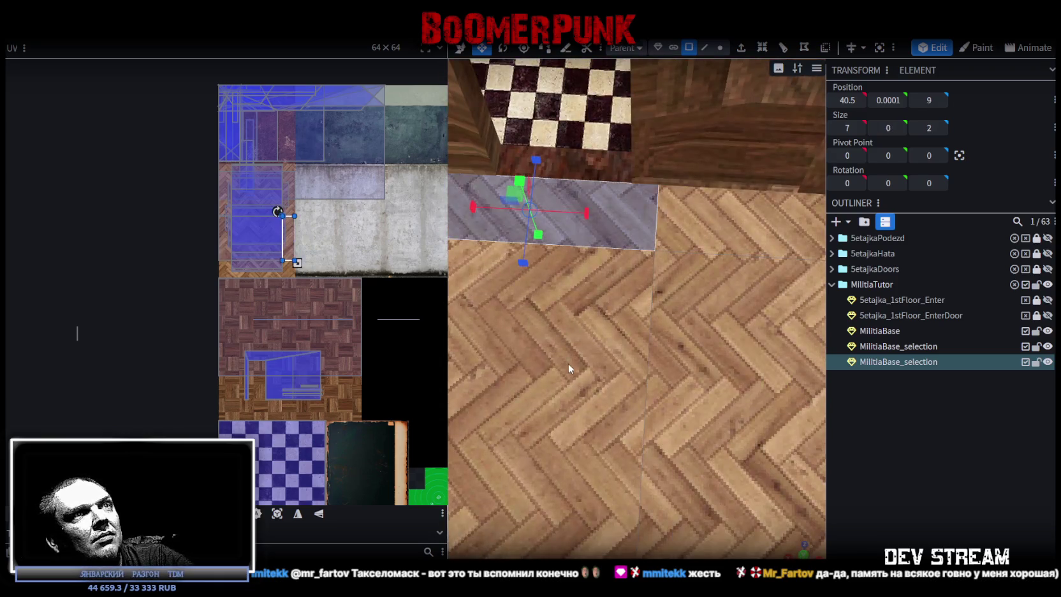
{"action": "left_click", "coordinate": [568, 362]}
{"action": "scroll", "coordinate": [581, 443], "scroll_direction": "down", "scroll_amount": 5}
{"action": "left_click", "coordinate": [801, 344]}
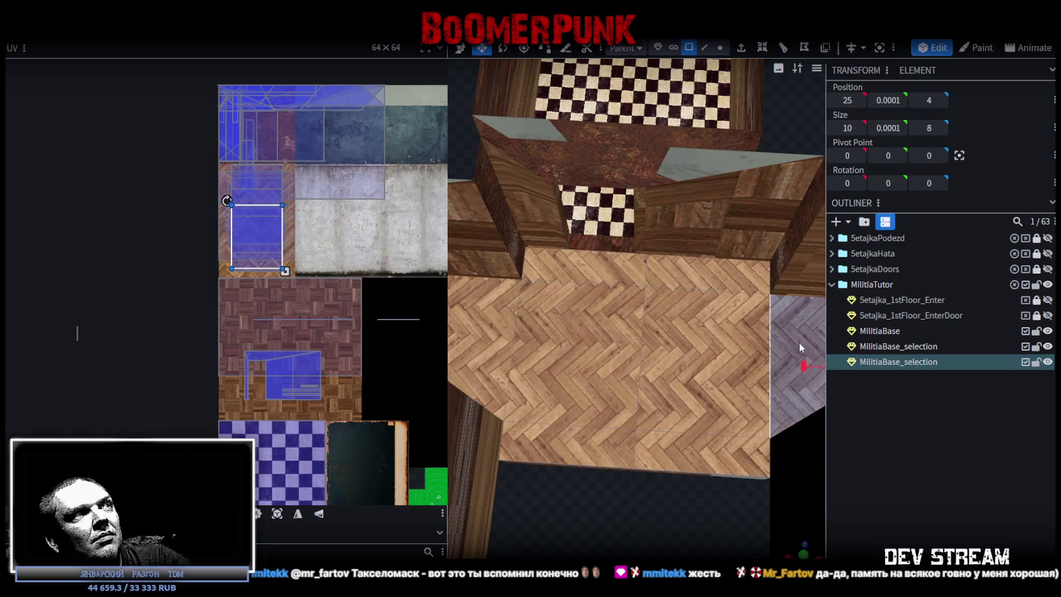
{"action": "left_click", "coordinate": [722, 344]}
{"action": "left_click", "coordinate": [570, 269], "text": "shift"}
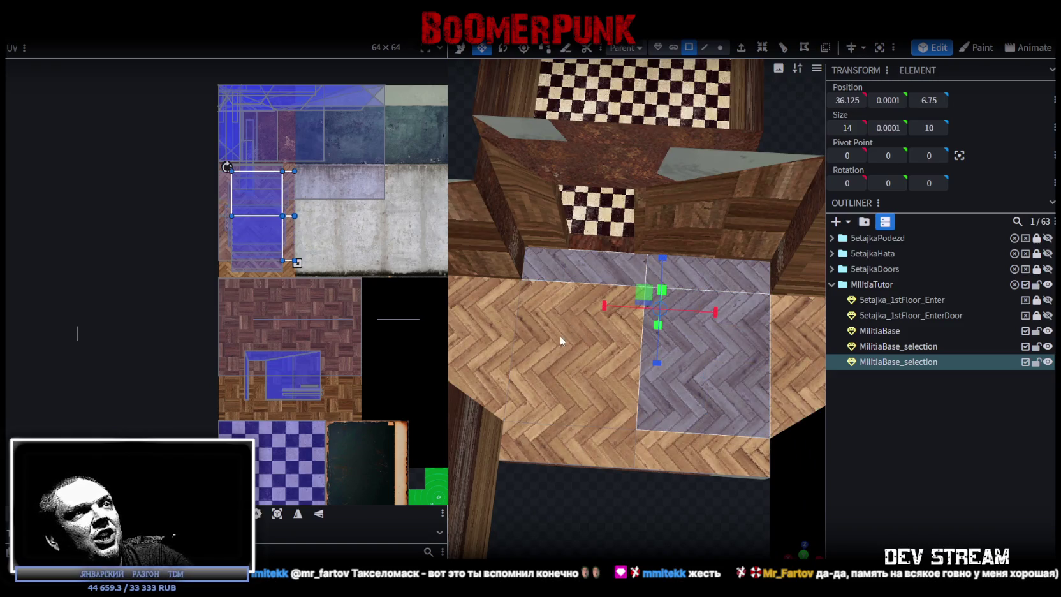
{"action": "left_click", "coordinate": [576, 439], "text": "shift"}
{"action": "left_click", "coordinate": [670, 448], "text": "shift"}
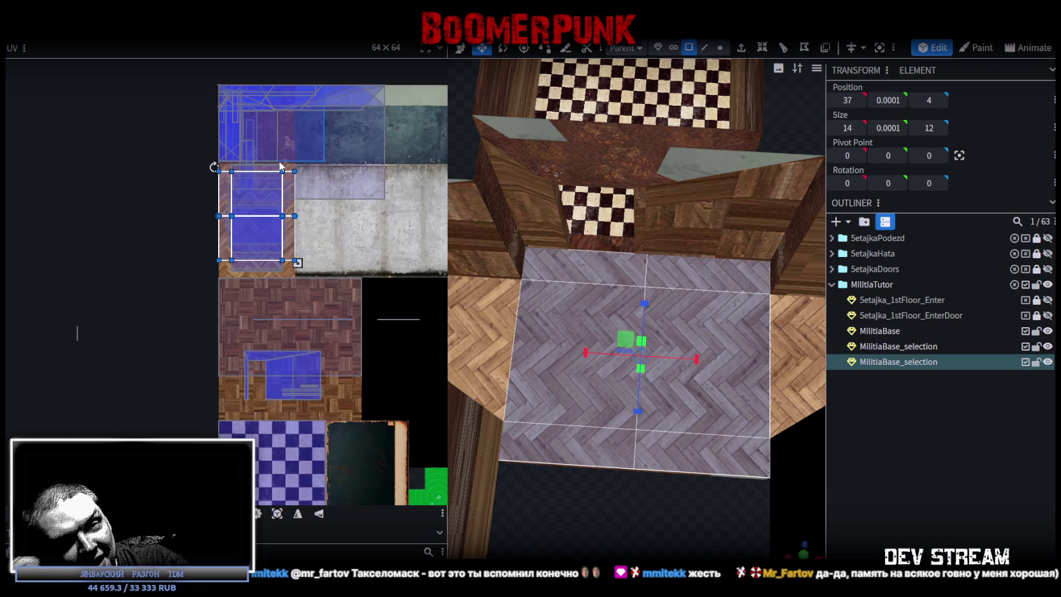
Inspect the seam between grey and brown herringbone parquet, ending on a top-down corridor view
{"action": "scroll", "coordinate": [518, 341], "scroll_direction": "up", "scroll_amount": 5}
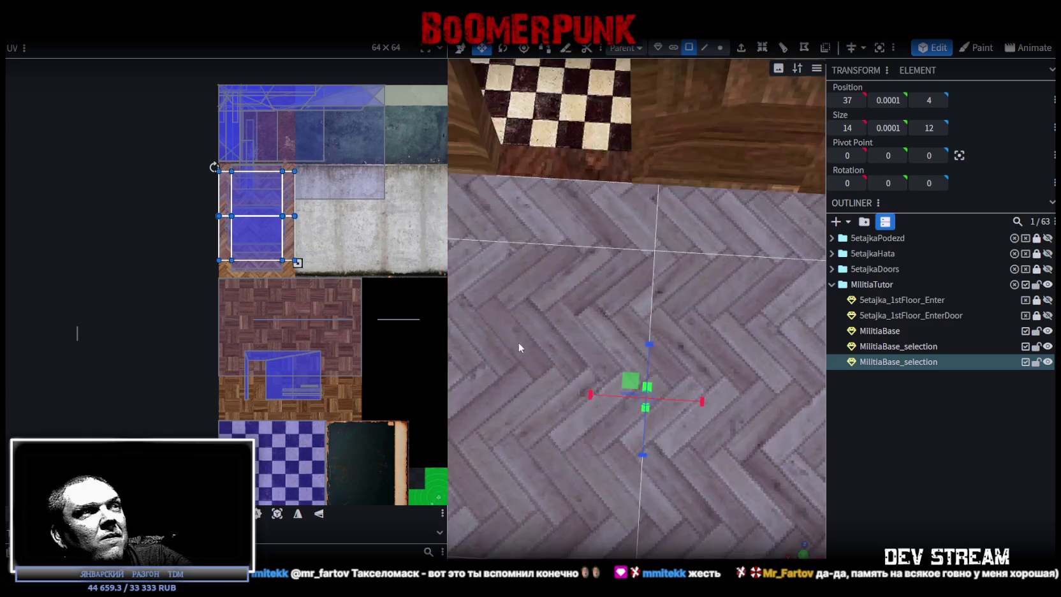
{"action": "right_click_drag", "start_coordinate": [719, 388], "coordinate": [576, 293]}
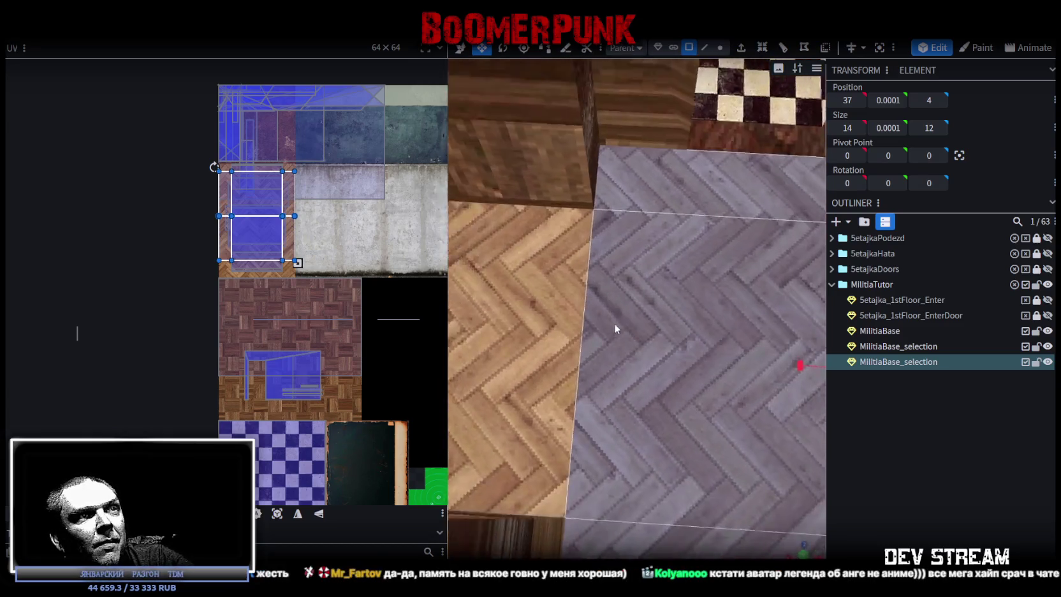
{"action": "mouse_move", "coordinate": [576, 293]}
{"action": "left_mouse_down"}
{"action": "mouse_move", "coordinate": [567, 288]}
{"action": "mouse_move", "coordinate": [671, 321]}
{"action": "mouse_move", "coordinate": [622, 344]}
{"action": "left_mouse_up"}
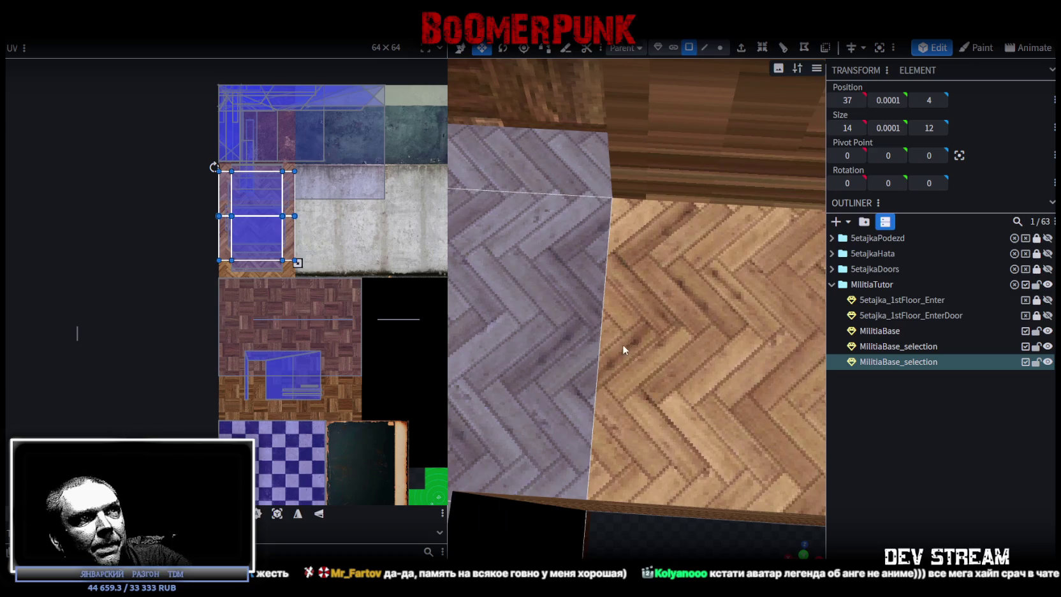
{"action": "scroll", "coordinate": [636, 352], "scroll_direction": "up", "scroll_amount": 2}
{"action": "scroll", "coordinate": [640, 390], "scroll_direction": "down", "scroll_amount": 1}
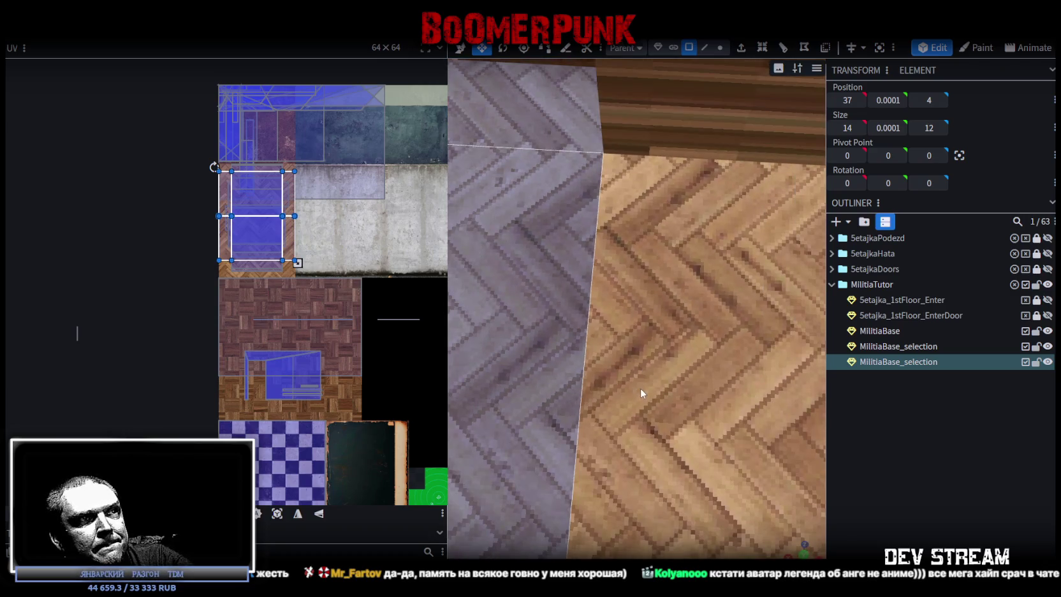
{"action": "scroll", "coordinate": [639, 384], "scroll_direction": "down", "scroll_amount": 3}
{"action": "mouse_move", "coordinate": [525, 346]}
{"action": "left_mouse_down"}
{"action": "mouse_move", "coordinate": [724, 380]}
{"action": "mouse_move", "coordinate": [635, 384]}
{"action": "left_mouse_up"}
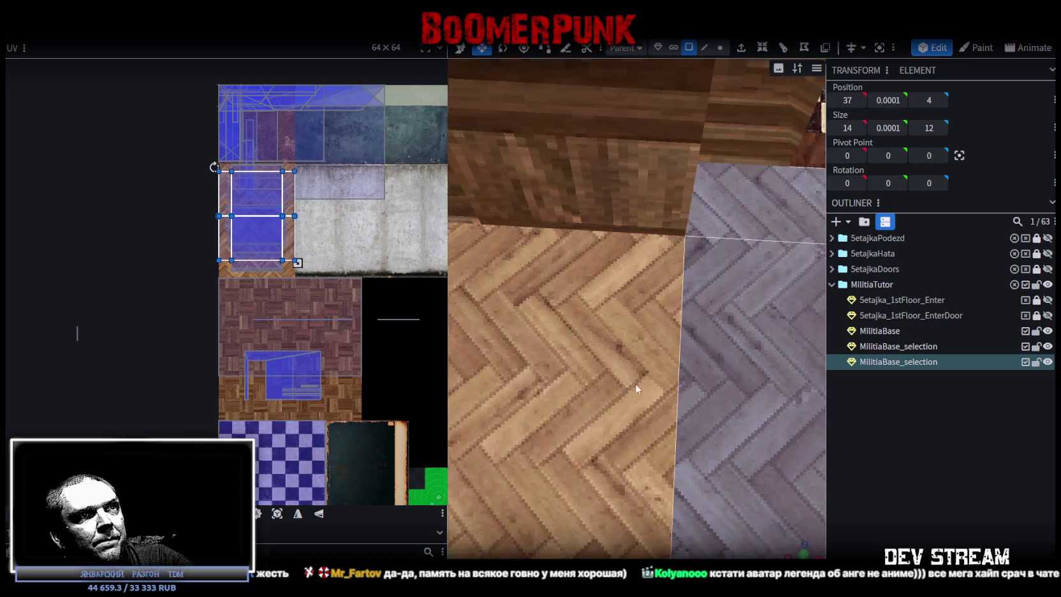
{"action": "scroll", "coordinate": [635, 383], "scroll_direction": "up", "scroll_amount": 4}
{"action": "scroll", "coordinate": [631, 320], "scroll_direction": "down", "scroll_amount": 2}
{"action": "scroll", "coordinate": [629, 322], "scroll_direction": "up", "scroll_amount": 2}
{"action": "scroll", "coordinate": [627, 322], "scroll_direction": "down", "scroll_amount": 2}
{"action": "scroll", "coordinate": [626, 318], "scroll_direction": "down", "scroll_amount": 3}
{"action": "right_click_drag", "start_coordinate": [626, 318], "coordinate": [543, 421]}
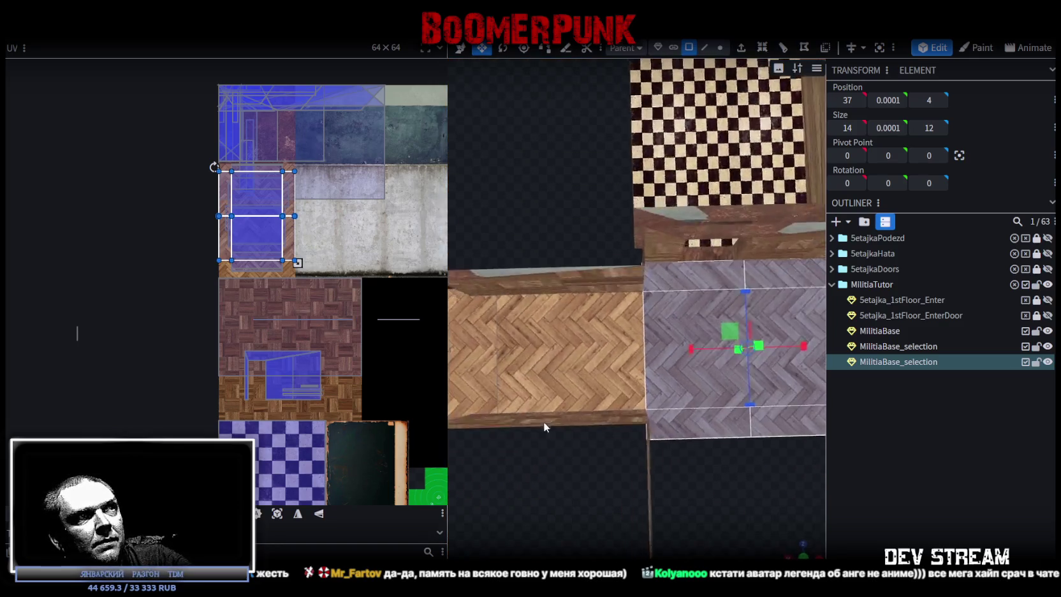
{"action": "mouse_move", "coordinate": [562, 377]}
{"action": "left_mouse_down"}
{"action": "mouse_move", "coordinate": [665, 467]}
{"action": "mouse_move", "coordinate": [672, 302]}
{"action": "left_mouse_up"}
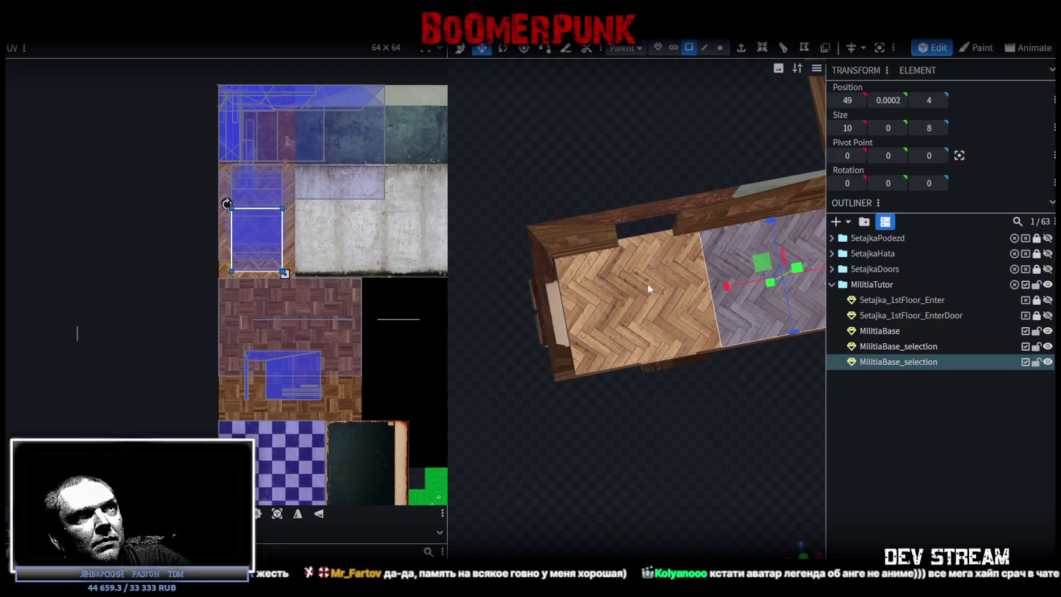
Add the light parquet and lower floor faces to the selection, viewing the seam close up
{"action": "left_click", "coordinate": [647, 287], "text": "shift"}
{"action": "left_click_drag", "start_coordinate": [693, 427], "coordinate": [691, 425]}
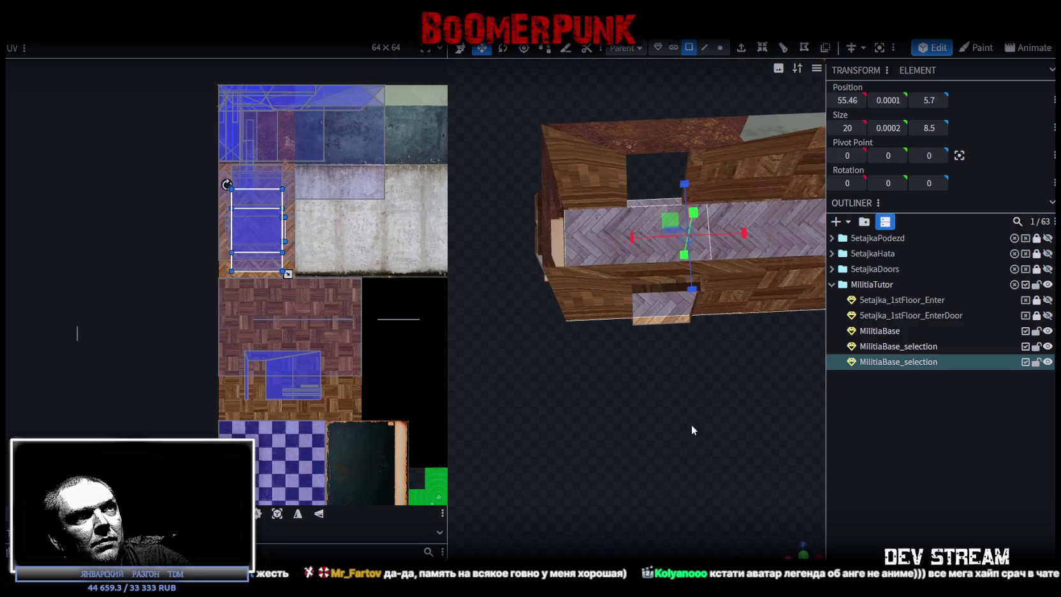
{"action": "left_click", "coordinate": [660, 323], "text": "shift"}
{"action": "scroll", "coordinate": [285, 162], "scroll_direction": "up", "scroll_amount": 2}
{"action": "scroll", "coordinate": [210, 263], "scroll_direction": "up", "scroll_amount": 2}
{"action": "scroll", "coordinate": [282, 208], "scroll_direction": "up", "scroll_amount": 2}
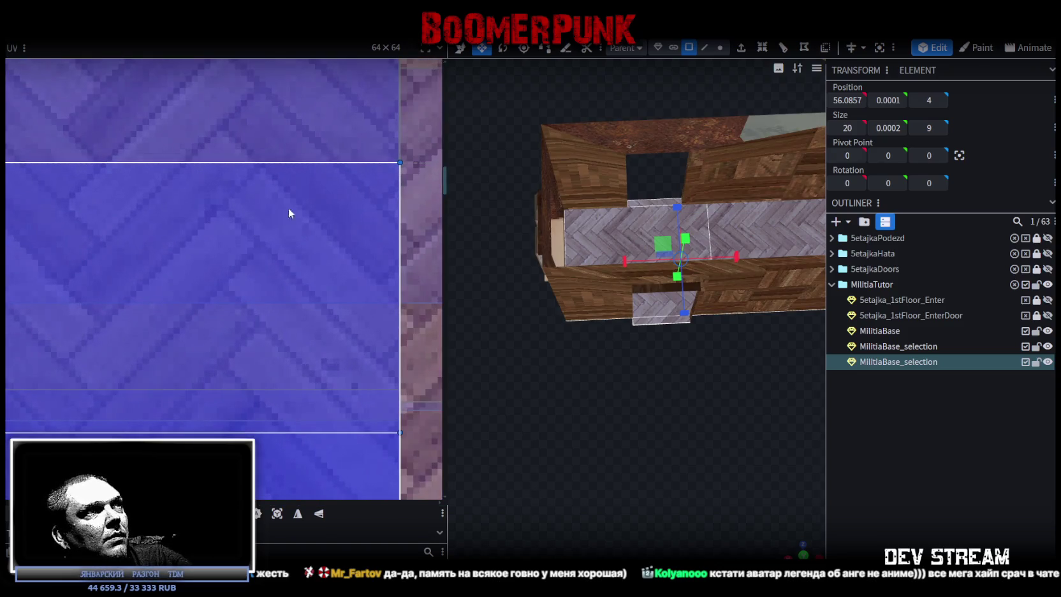
{"action": "scroll", "coordinate": [282, 208], "scroll_direction": "up", "scroll_amount": 2}
{"action": "scroll", "coordinate": [267, 293], "scroll_direction": "up", "scroll_amount": 2}
{"action": "mouse_move", "coordinate": [725, 370]}
{"action": "left_mouse_down"}
{"action": "mouse_move", "coordinate": [709, 379]}
{"action": "mouse_move", "coordinate": [619, 348]}
{"action": "left_mouse_up"}
{"action": "scroll", "coordinate": [545, 396], "scroll_direction": "up", "scroll_amount": 3}
{"action": "scroll", "coordinate": [543, 393], "scroll_direction": "up", "scroll_amount": 3}
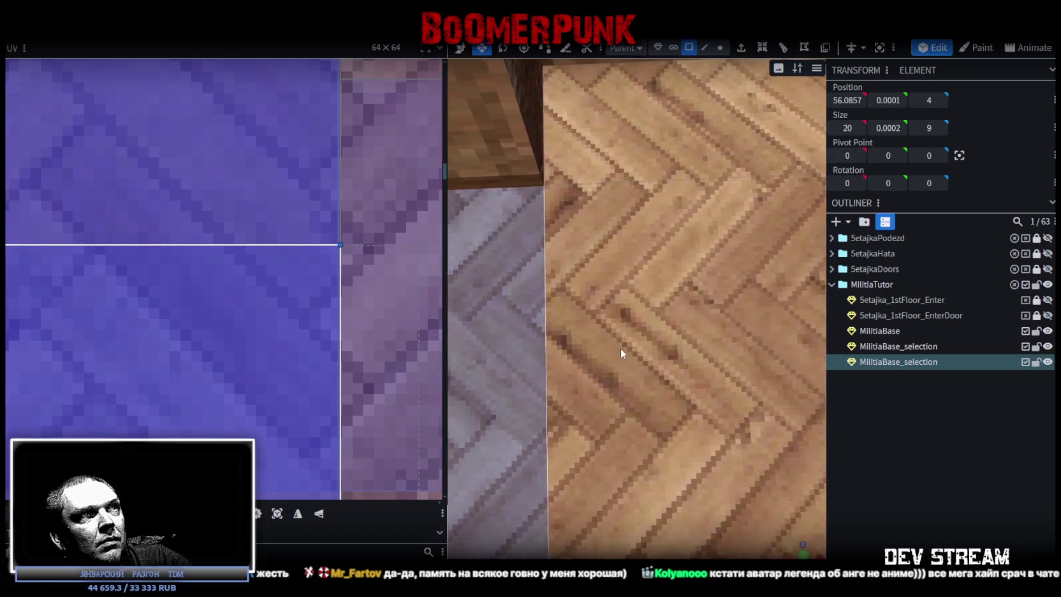
{"action": "scroll", "coordinate": [582, 424], "scroll_direction": "down", "scroll_amount": 2}
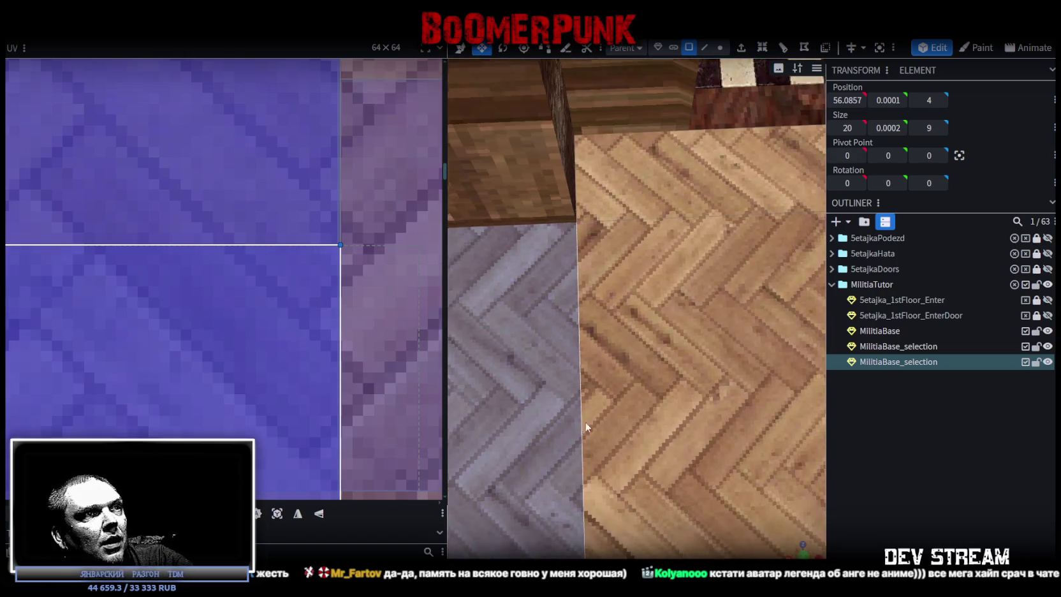
{"action": "left_click_drag", "start_coordinate": [583, 423], "coordinate": [564, 373]}
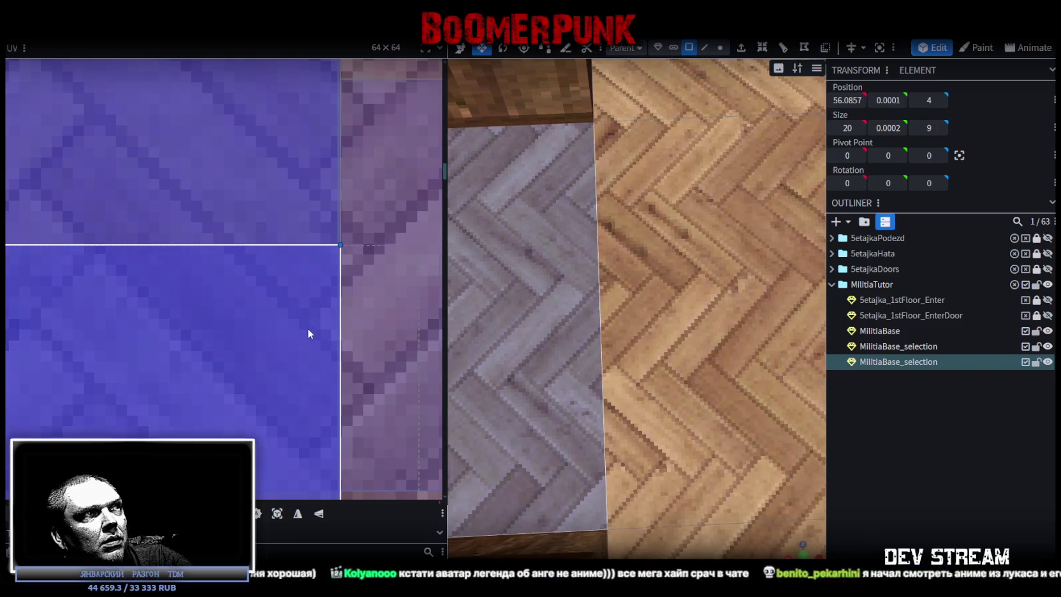
Shift the faces' UV top edge down one texel so the herringbone lines up
{"action": "left_click_drag", "start_coordinate": [308, 330], "coordinate": [306, 315]}
{"action": "scroll", "coordinate": [638, 394], "scroll_direction": "down", "scroll_amount": 3}
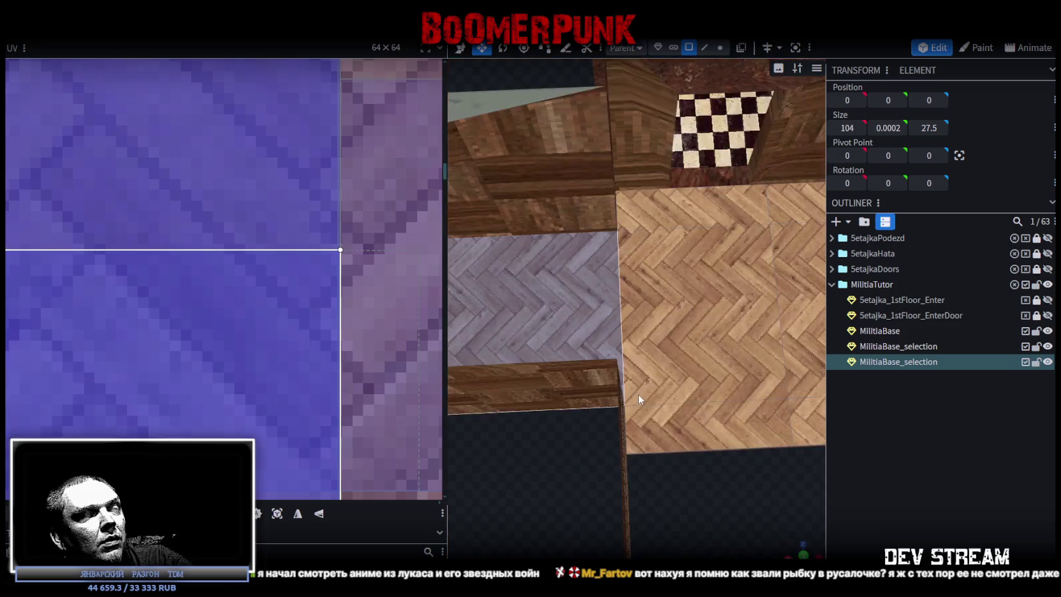
{"action": "scroll", "coordinate": [638, 394], "scroll_direction": "up", "scroll_amount": 3}
{"action": "scroll", "coordinate": [607, 309], "scroll_direction": "up", "scroll_amount": 3}
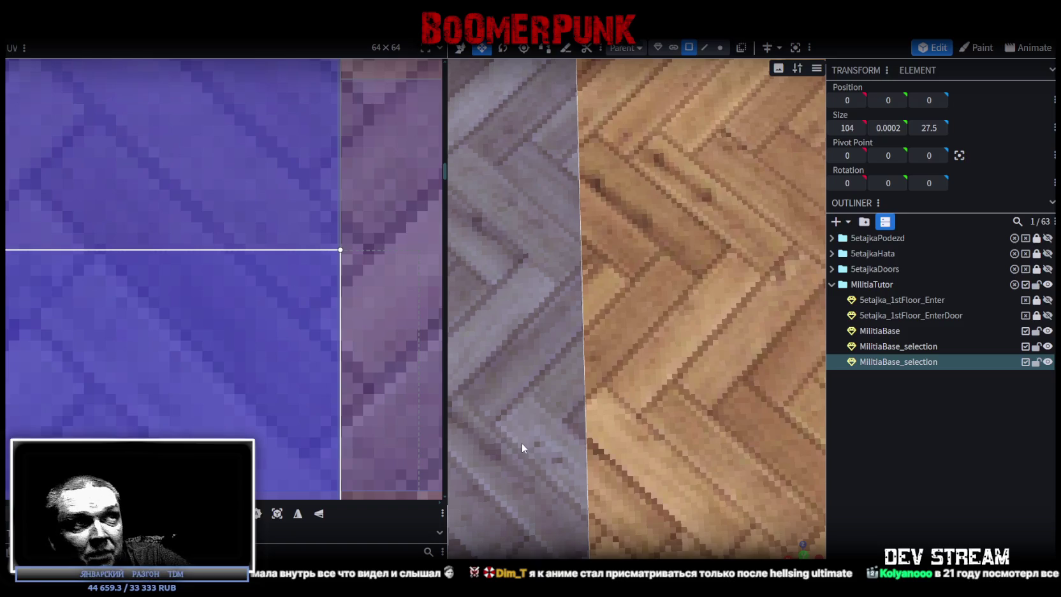
{"action": "scroll", "coordinate": [713, 433], "scroll_direction": "down", "scroll_amount": 5}
Tilt to a full-model view and select the MilitiaBase model and the second room's parquet floor
{"action": "scroll", "coordinate": [681, 404], "scroll_direction": "down", "scroll_amount": 3}
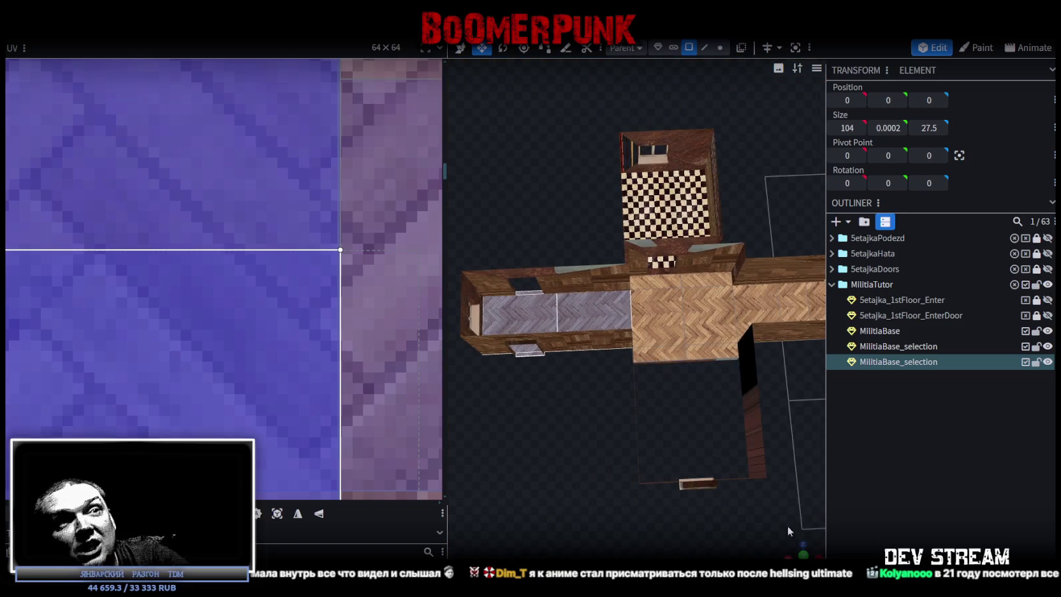
{"action": "left_click", "coordinate": [804, 549]}
{"action": "mouse_move", "coordinate": [806, 540]}
{"action": "left_mouse_down"}
{"action": "mouse_move", "coordinate": [585, 423]}
{"action": "mouse_move", "coordinate": [588, 437]}
{"action": "mouse_move", "coordinate": [543, 421]}
{"action": "mouse_move", "coordinate": [694, 417]}
{"action": "mouse_move", "coordinate": [568, 441]}
{"action": "mouse_move", "coordinate": [620, 415]}
{"action": "mouse_move", "coordinate": [587, 473]}
{"action": "mouse_move", "coordinate": [665, 403]}
{"action": "left_mouse_up"}
{"action": "left_click", "coordinate": [568, 441]}
{"action": "left_click", "coordinate": [700, 363]}
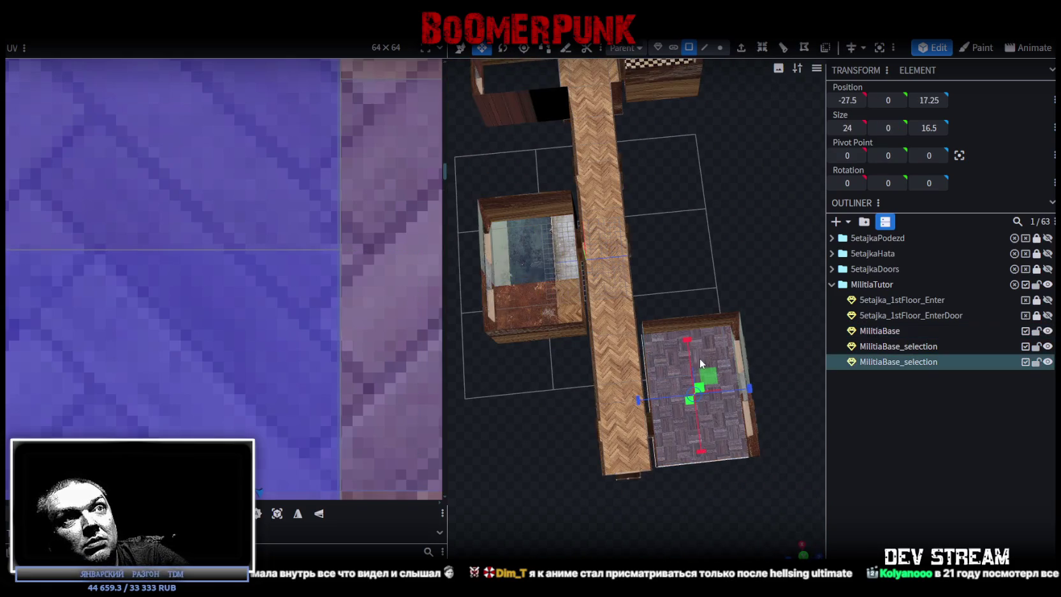
{"action": "mouse_move", "coordinate": [691, 450]}
{"action": "right_mouse_down"}
{"action": "mouse_move", "coordinate": [609, 429]}
{"action": "mouse_move", "coordinate": [588, 407]}
{"action": "right_mouse_up"}
Inspect the parquet floor up close and save the project as Build0Tutor.bbmodel
{"action": "scroll", "coordinate": [584, 422], "scroll_direction": "up", "scroll_amount": 3}
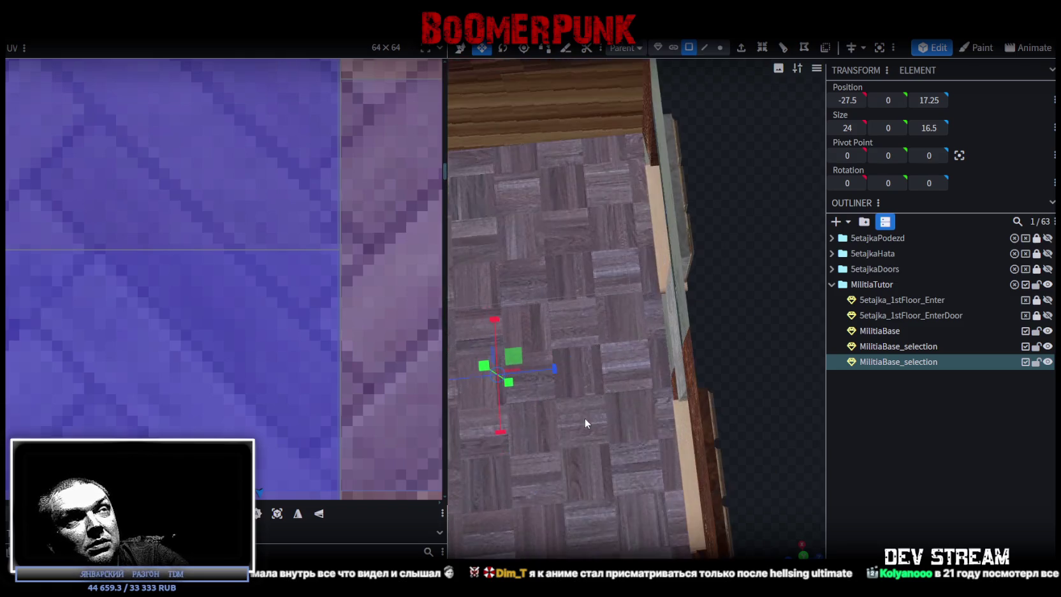
{"action": "scroll", "coordinate": [684, 411], "scroll_direction": "up", "scroll_amount": 2}
{"action": "scroll", "coordinate": [658, 402], "scroll_direction": "down", "scroll_amount": 2}
{"action": "scroll", "coordinate": [637, 398], "scroll_direction": "down", "scroll_amount": 2}
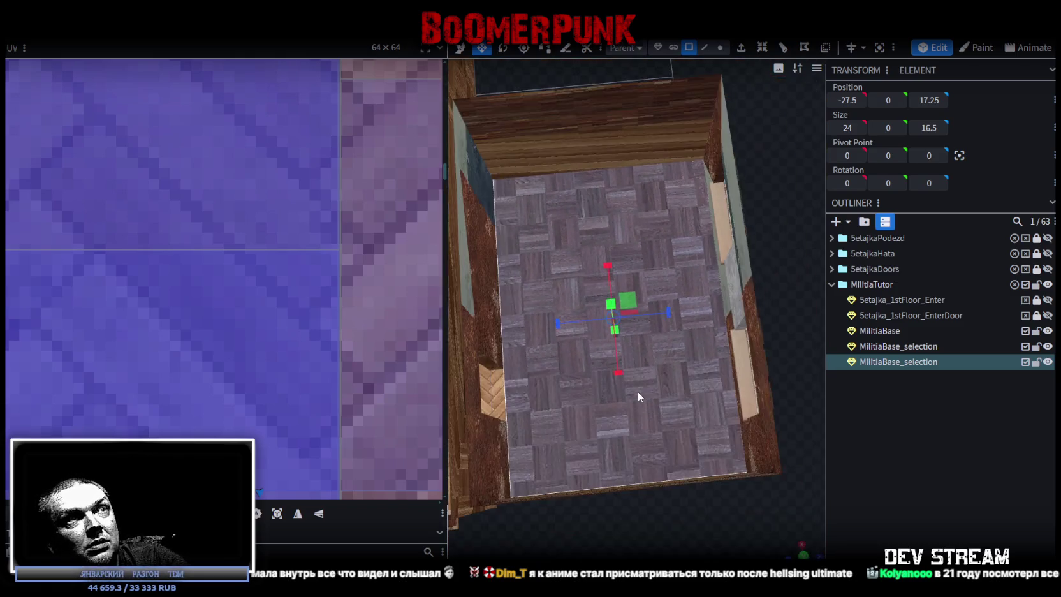
{"action": "scroll", "coordinate": [259, 334], "scroll_direction": "down", "scroll_amount": 3}
{"action": "scroll", "coordinate": [259, 334], "scroll_direction": "down", "scroll_amount": 2}
{"action": "key", "text": "ctrl+s"}
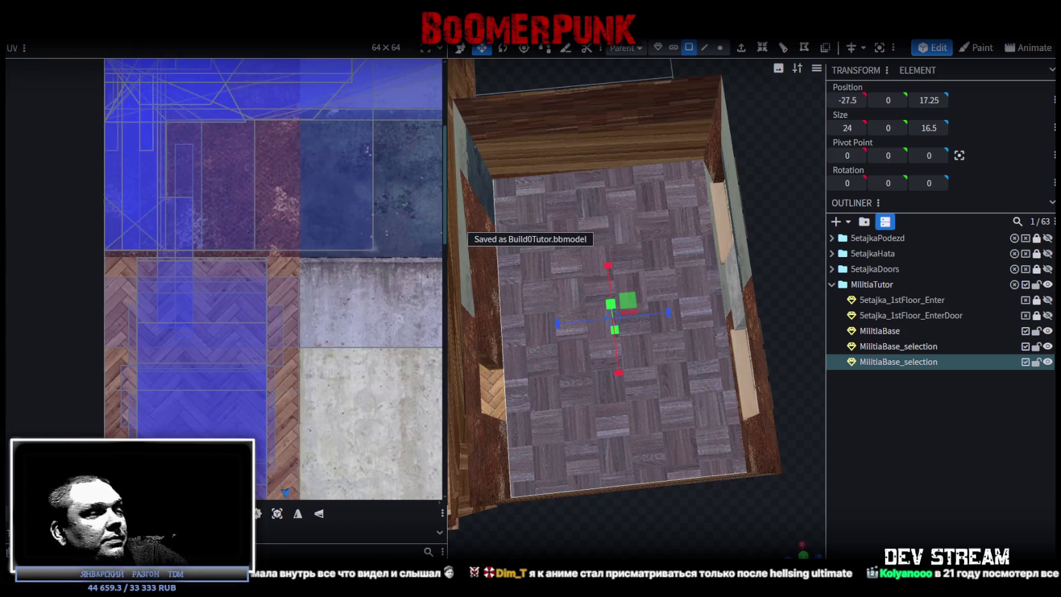
In Photoshop, pick the parquet layer Layer 6 and open its smart object for editing
{"action": "key", "text": "alt+Tab"}
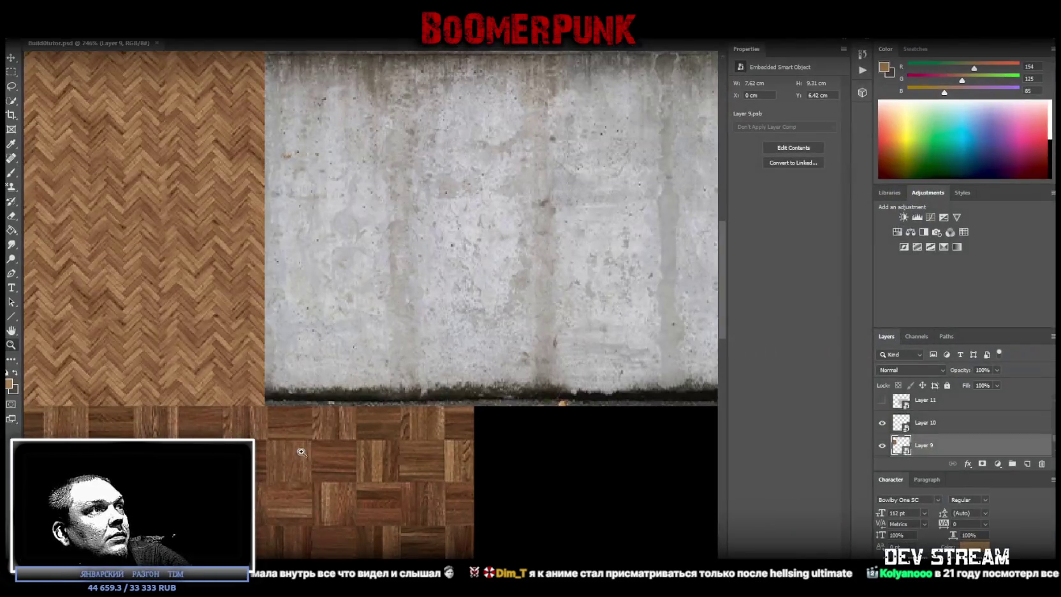
{"action": "mouse_move", "coordinate": [83, 352]}
{"action": "left_mouse_down"}
{"action": "mouse_move", "coordinate": [235, 358]}
{"action": "mouse_move", "coordinate": [205, 355]}
{"action": "left_mouse_up"}
{"action": "key", "text": "v"}
{"action": "right_click", "coordinate": [134, 255]}
{"action": "left_click", "coordinate": [185, 261]}
{"action": "key", "text": "i"}
{"action": "left_click", "coordinate": [793, 147]}
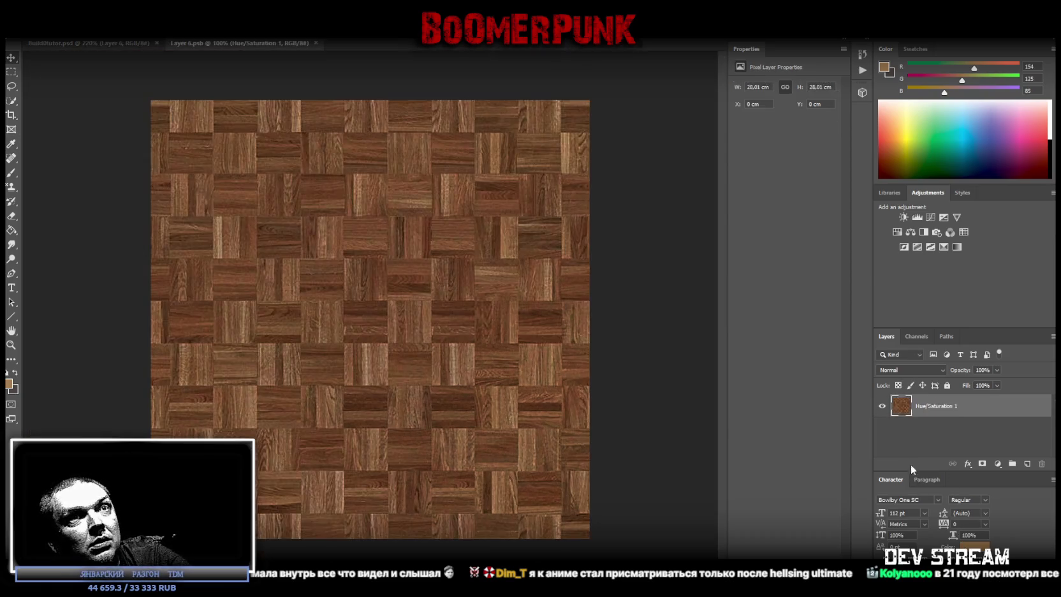
Duplicate the Hue/Saturation 1 layer, convert it to a smart object, and scale it to half size top-left
{"action": "right_click", "coordinate": [922, 403]}
{"action": "left_click", "coordinate": [816, 192]}
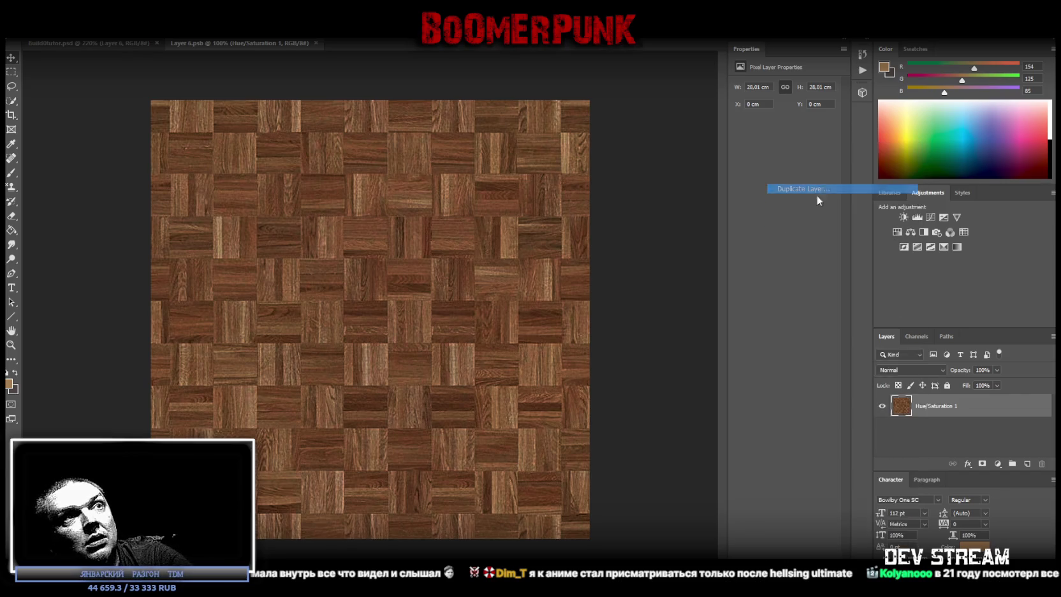
{"action": "key", "text": "Return"}
{"action": "right_click", "coordinate": [925, 404]}
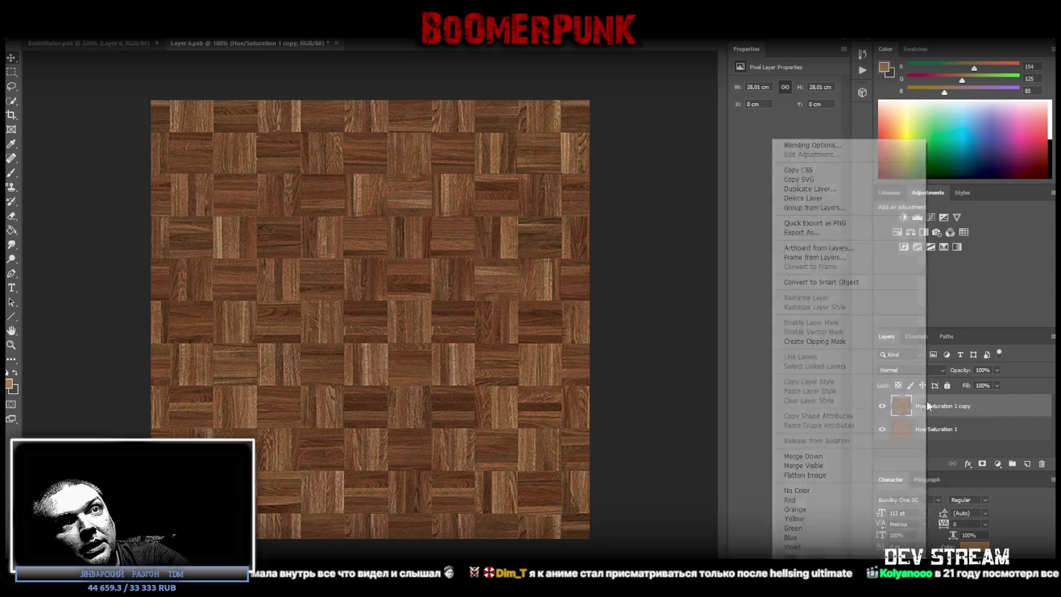
{"action": "left_click", "coordinate": [852, 288]}
{"action": "key", "text": "ctrl+t"}
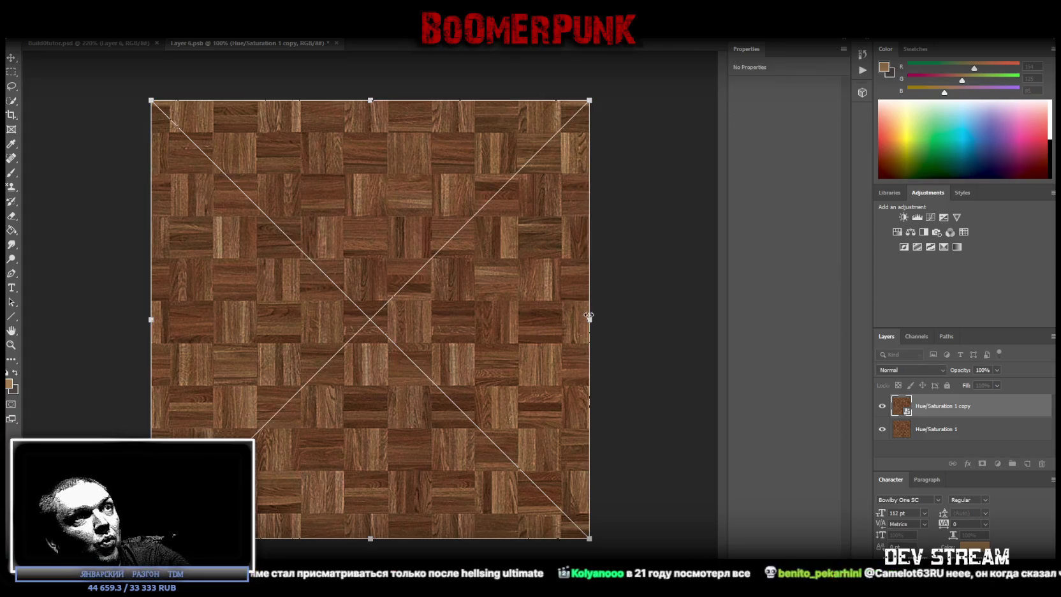
{"action": "mouse_move", "coordinate": [589, 319]}
{"action": "left_mouse_down"}
{"action": "mouse_move", "coordinate": [367, 315]}
{"action": "mouse_move", "coordinate": [338, 265]}
{"action": "mouse_move", "coordinate": [339, 234]}
{"action": "left_mouse_up"}
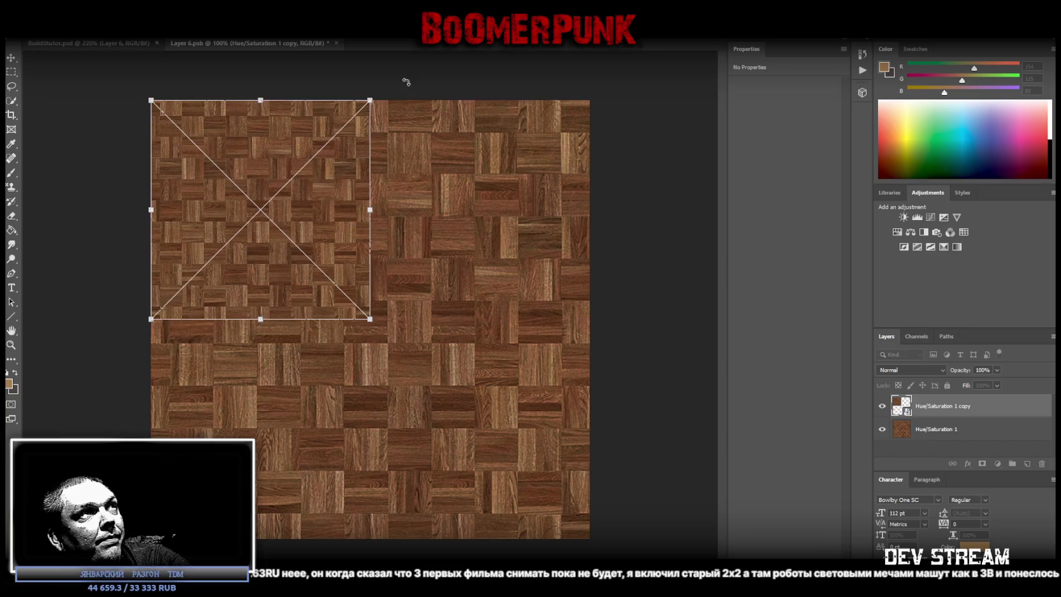
{"action": "key", "text": "Return"}
Place a second half-size parquet copy to its right, then duplicate both small copies
{"action": "right_click", "coordinate": [933, 406]}
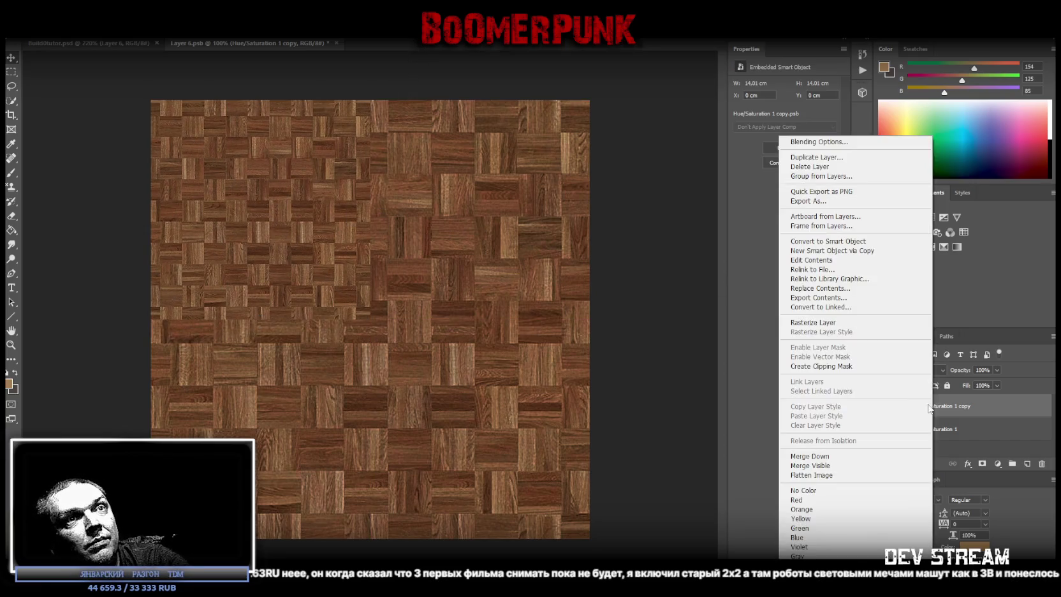
{"action": "left_click", "coordinate": [685, 212]}
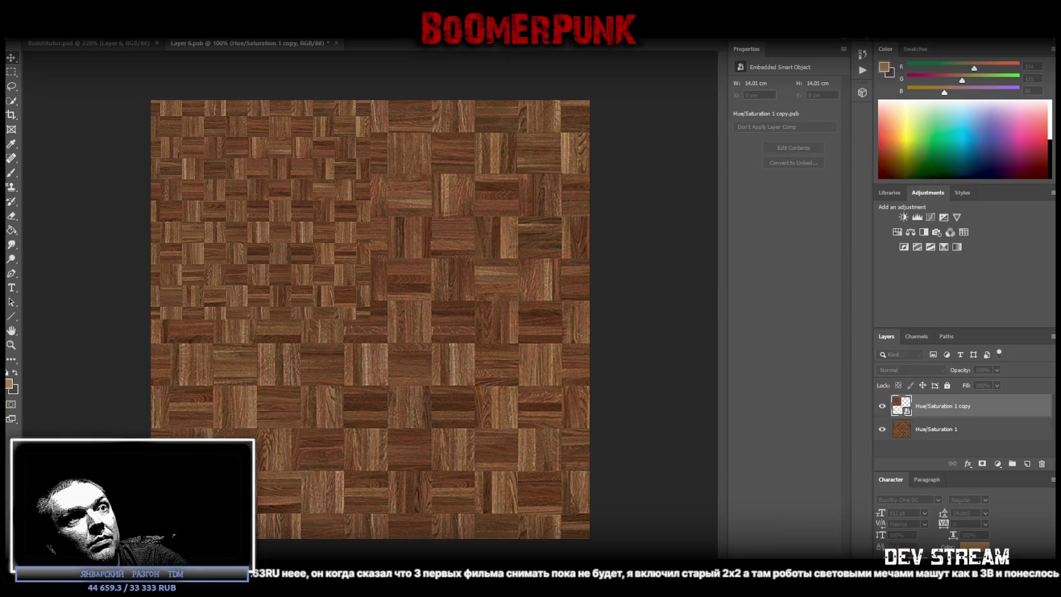
{"action": "mouse_move", "coordinate": [329, 271]}
{"action": "left_mouse_down", "text": "alt"}
{"action": "mouse_move", "coordinate": [496, 249]}
{"action": "mouse_move", "coordinate": [492, 223]}
{"action": "left_mouse_up", "text": "alt"}
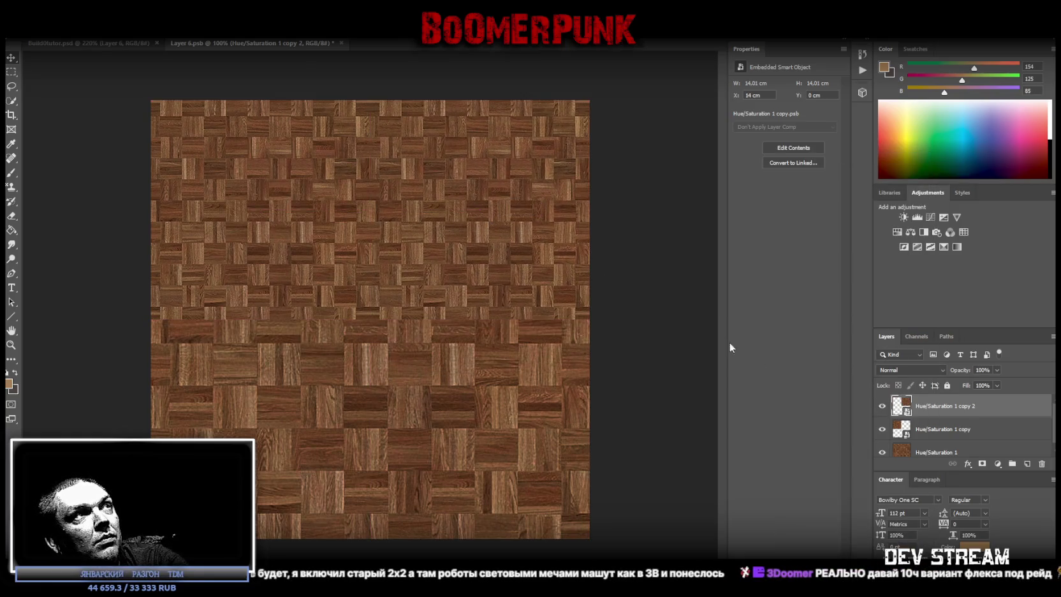
{"action": "left_click", "coordinate": [928, 432], "text": "shift"}
{"action": "right_click", "coordinate": [928, 432]}
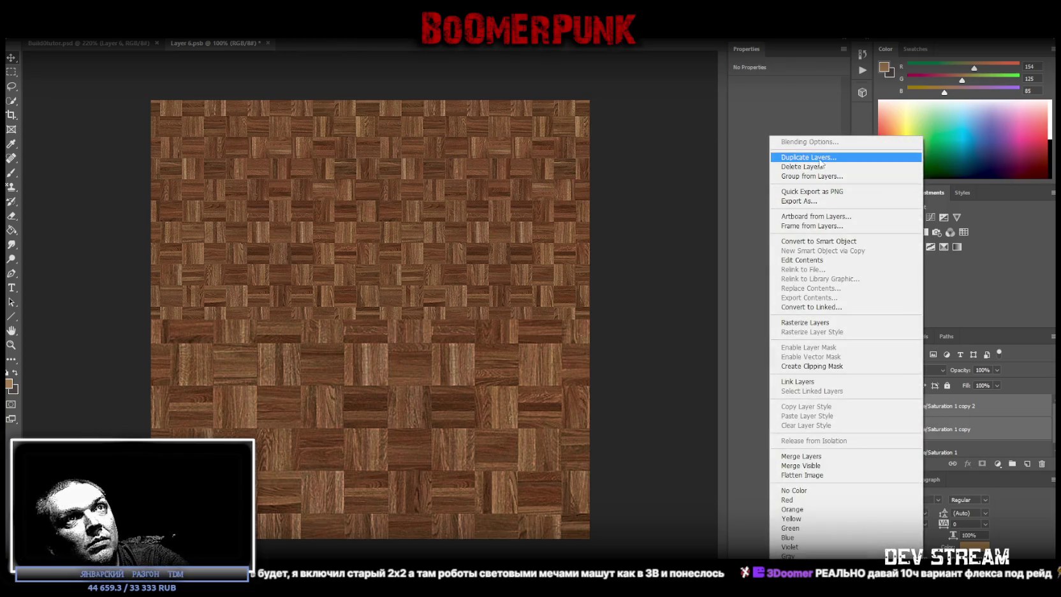
{"action": "left_click", "coordinate": [601, 410]}
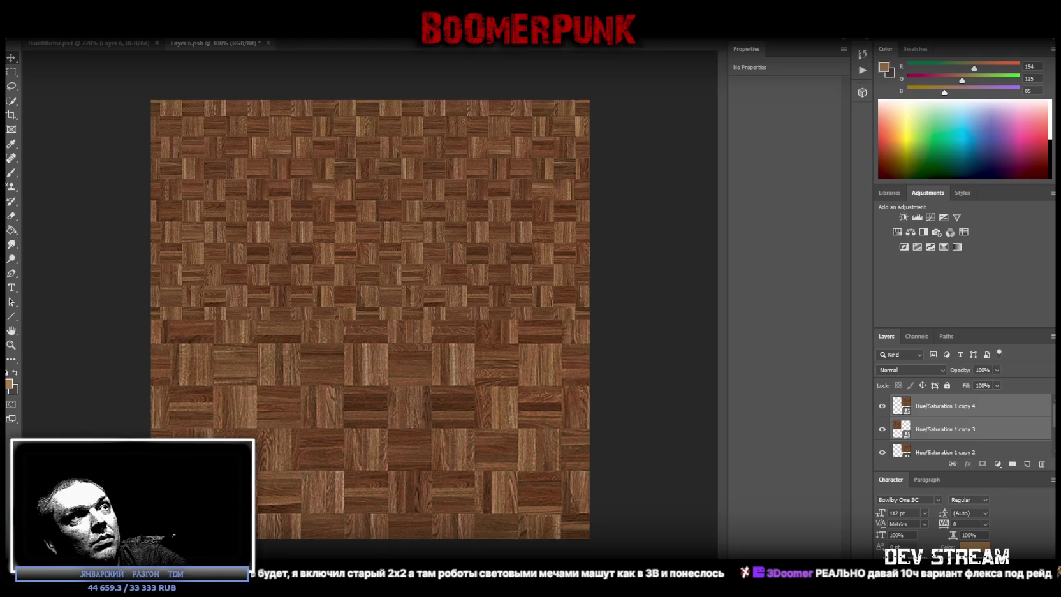
Move the duplicated pair into the bottom half and nudge it until the seams align
{"action": "left_click_drag", "start_coordinate": [364, 240], "coordinate": [361, 452], "text": "alt"}
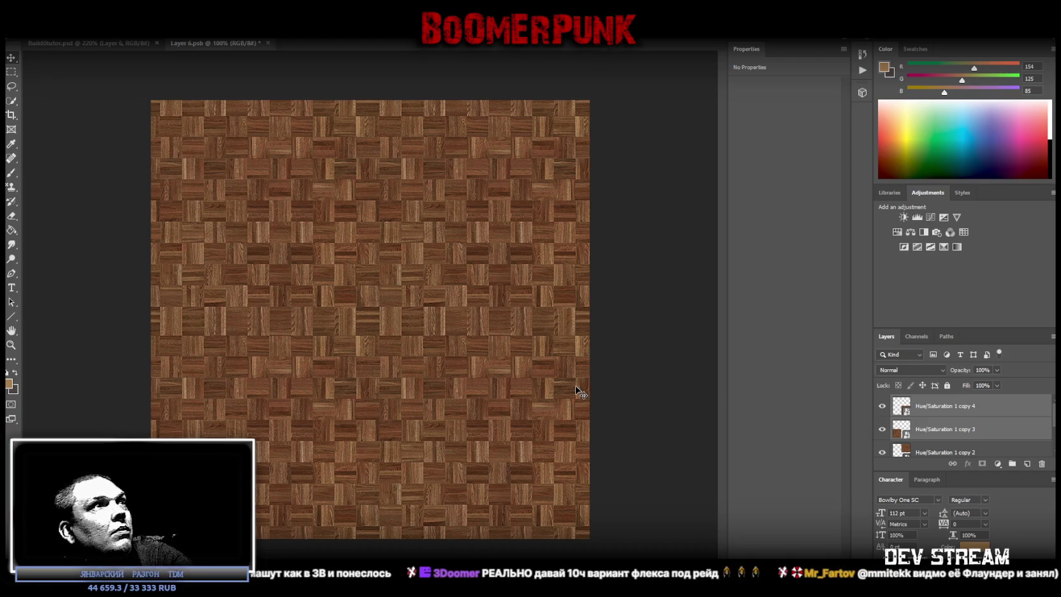
{"action": "left_click_drag", "start_coordinate": [472, 422], "coordinate": [464, 415]}
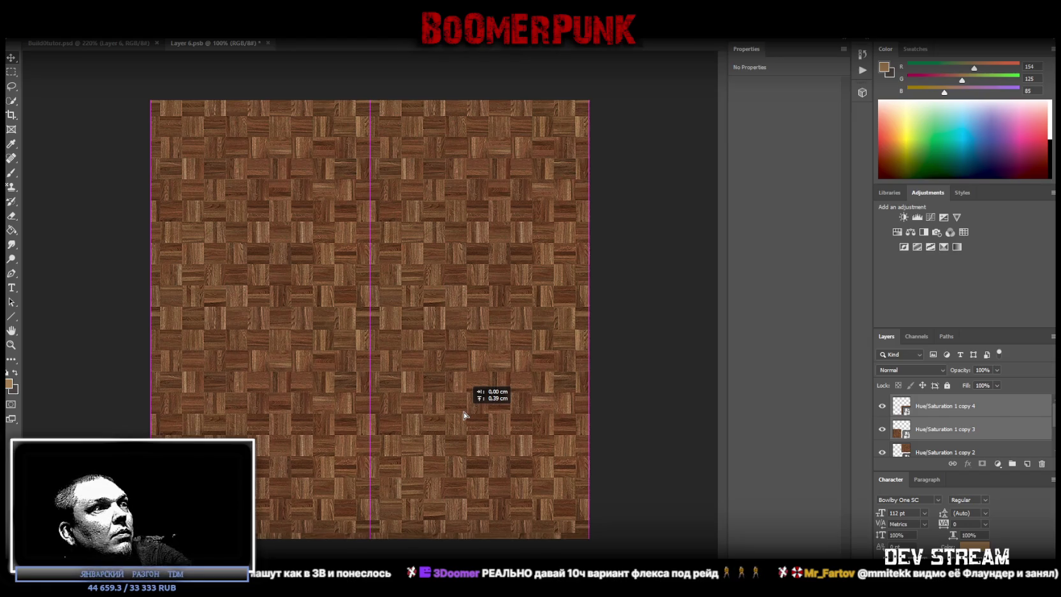
{"action": "left_click_drag", "start_coordinate": [464, 415], "coordinate": [465, 426]}
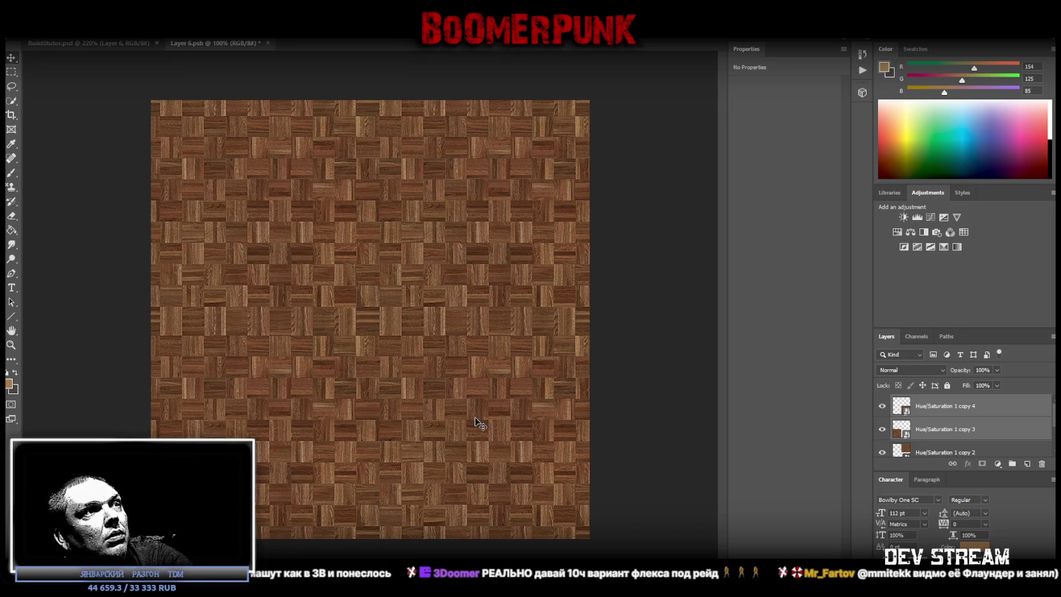
{"action": "left_click_drag", "start_coordinate": [457, 427], "coordinate": [451, 418]}
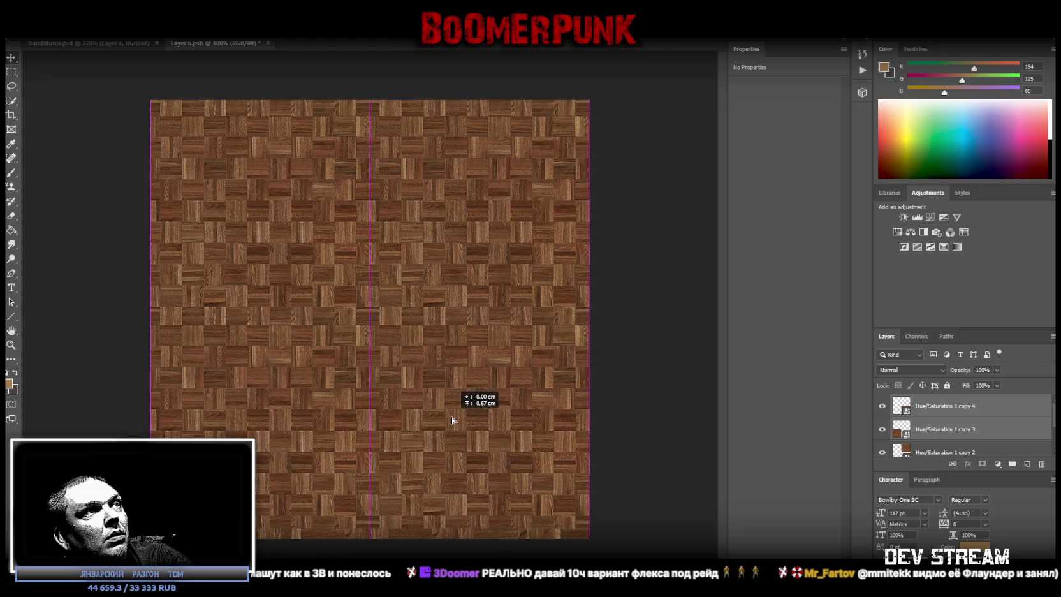
{"action": "left_click_drag", "start_coordinate": [451, 418], "coordinate": [451, 422]}
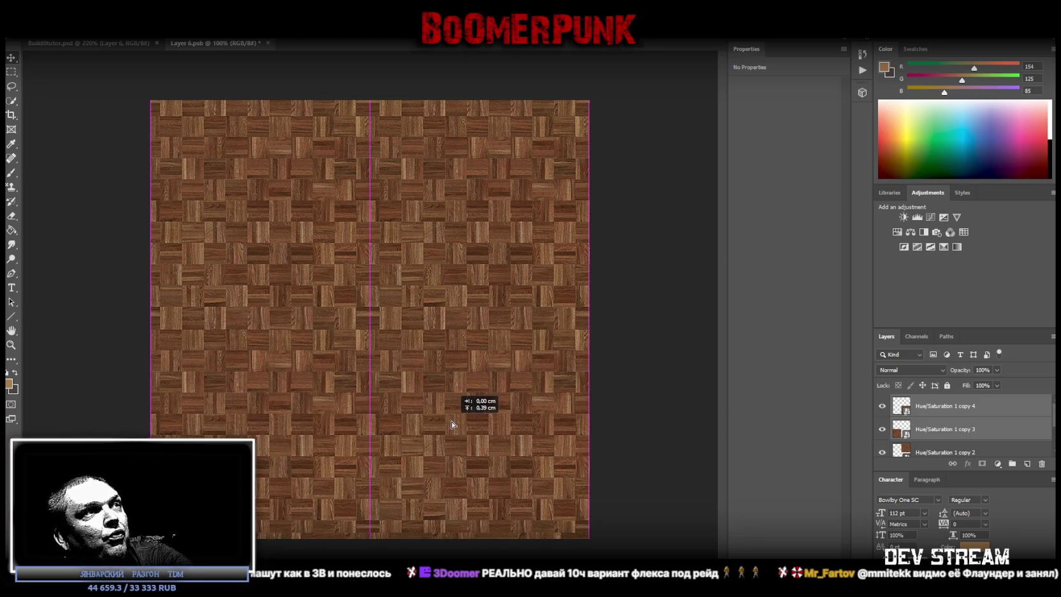
{"action": "left_click_drag", "start_coordinate": [451, 419], "coordinate": [451, 420]}
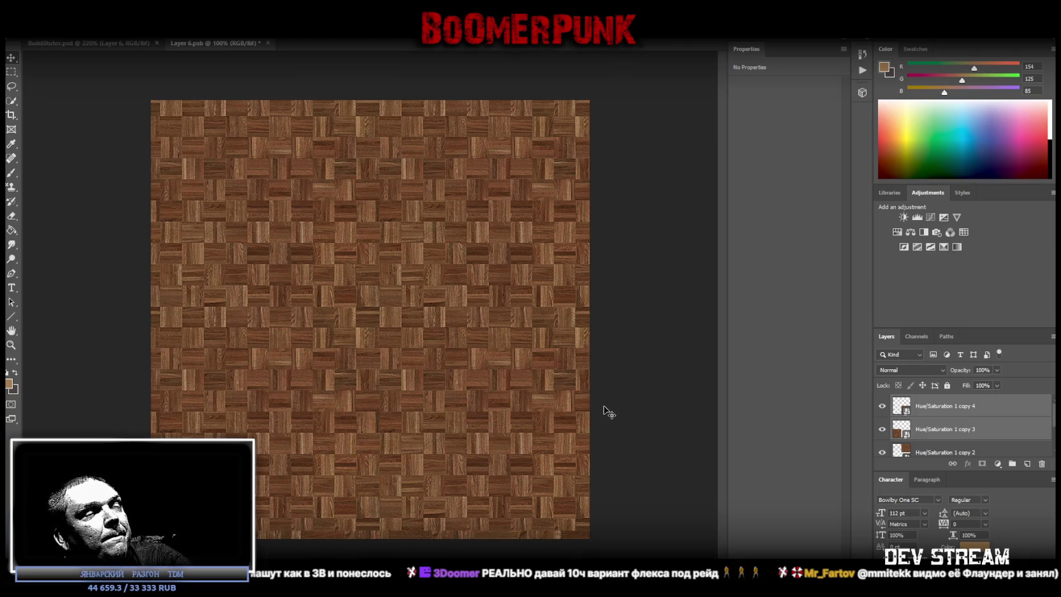
{"action": "scroll", "coordinate": [935, 429], "scroll_direction": "down", "scroll_amount": 1}
{"action": "scroll", "coordinate": [936, 430], "scroll_direction": "down", "scroll_amount": 1}
{"action": "left_click", "coordinate": [935, 430], "text": "shift"}
Merge the four small parquet copies into a single layer
{"action": "right_click", "coordinate": [935, 430]}
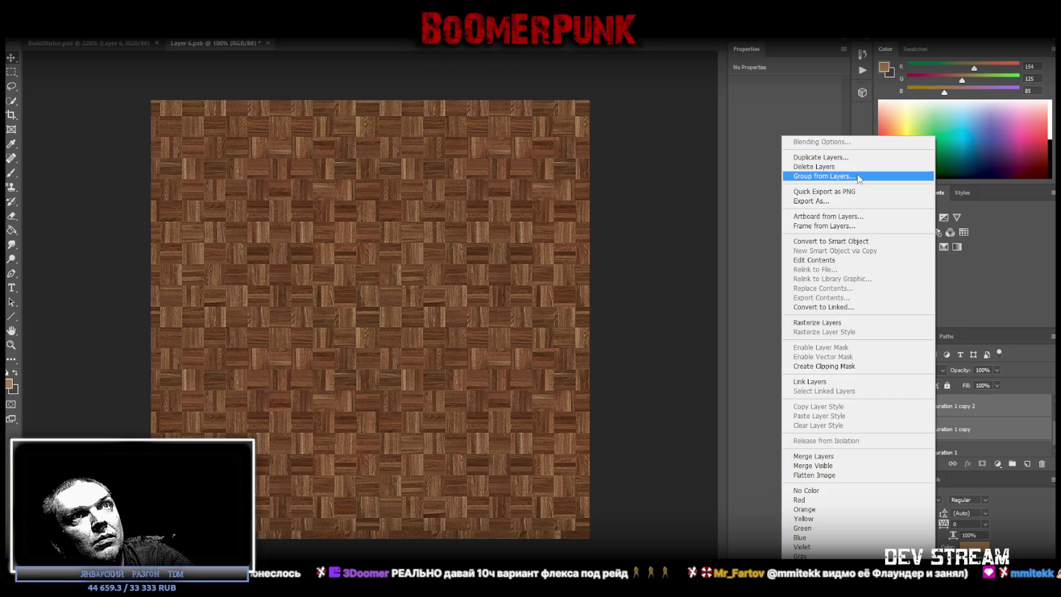
{"action": "left_click", "coordinate": [849, 242]}
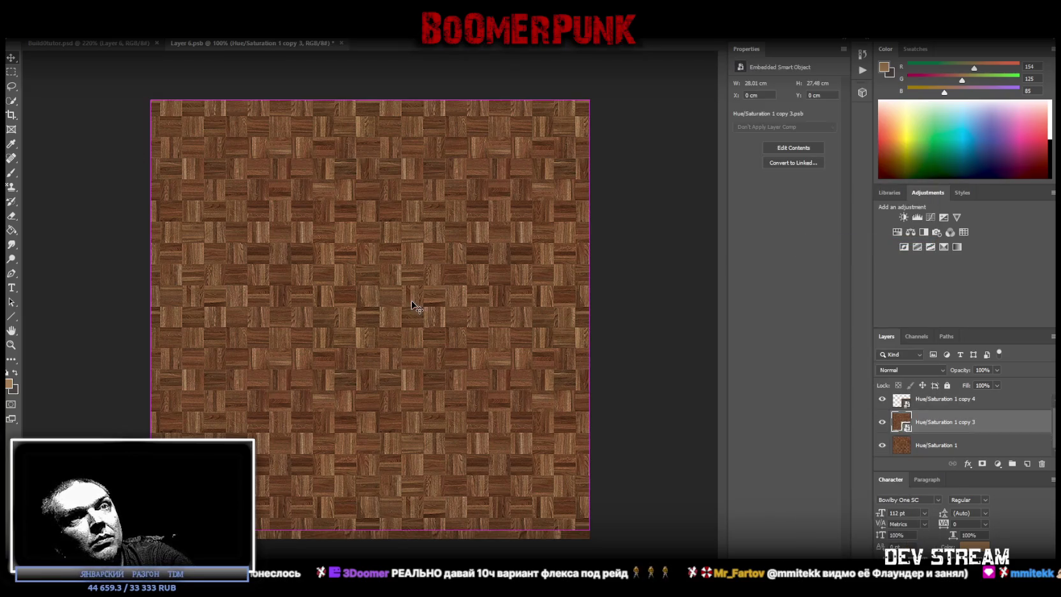
{"action": "left_click", "coordinate": [938, 408], "text": "shift"}
{"action": "right_click", "coordinate": [937, 417]}
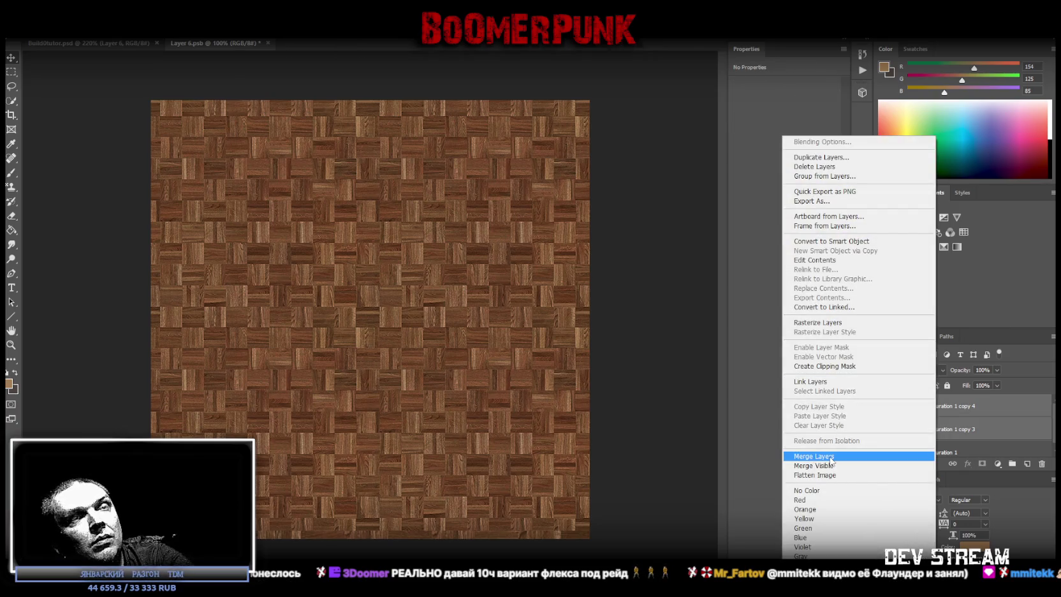
{"action": "left_click", "coordinate": [830, 458]}
Convert the merged tiles to a smart object and stretch them down to the bottom edge
{"action": "right_click", "coordinate": [947, 408]}
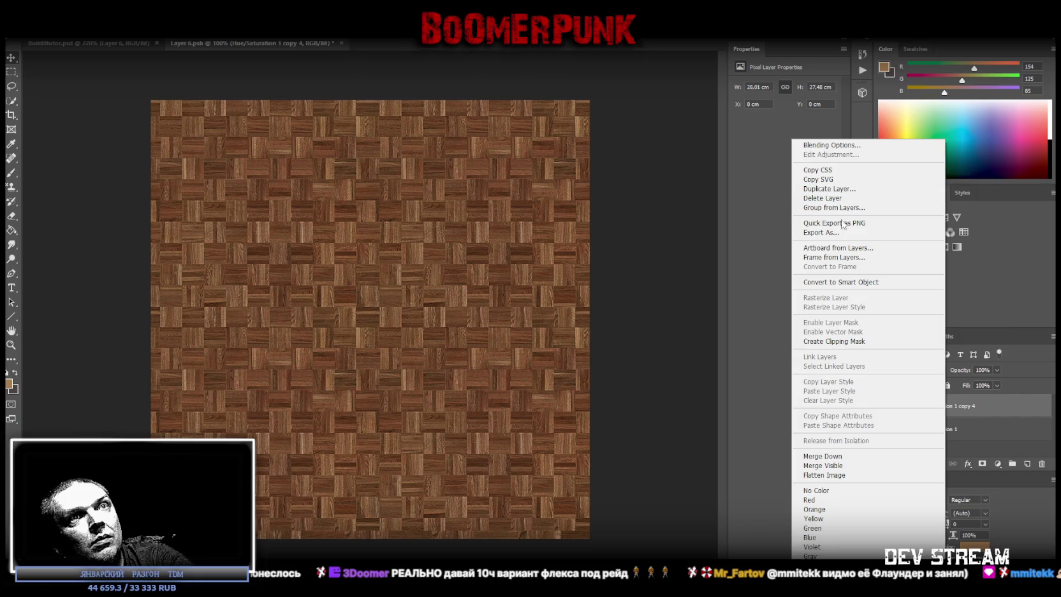
{"action": "left_click", "coordinate": [851, 282]}
{"action": "key", "text": "ctrl+t"}
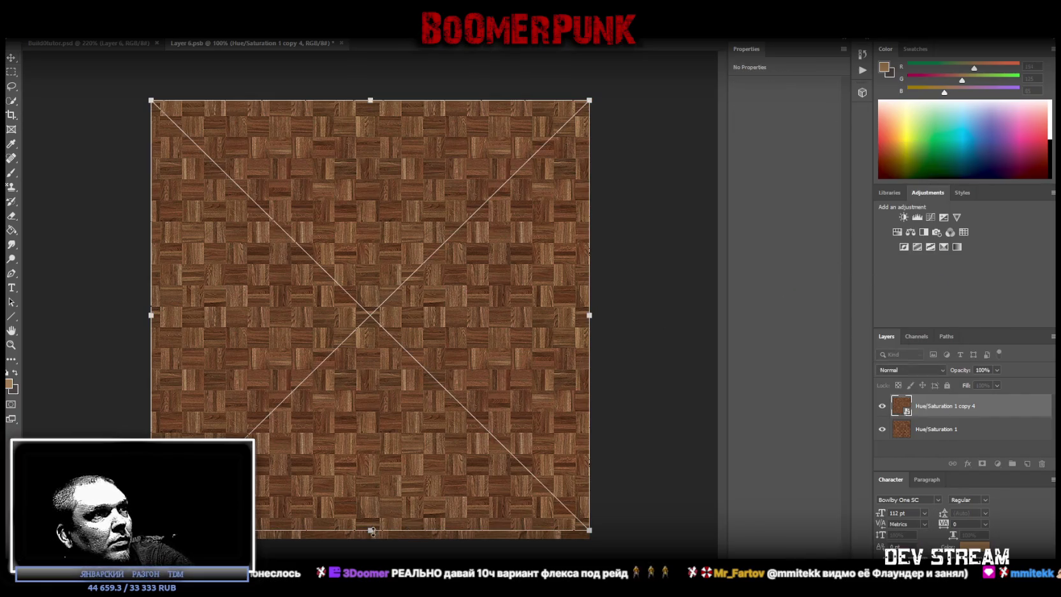
{"action": "left_click_drag", "start_coordinate": [370, 530], "coordinate": [370, 538]}
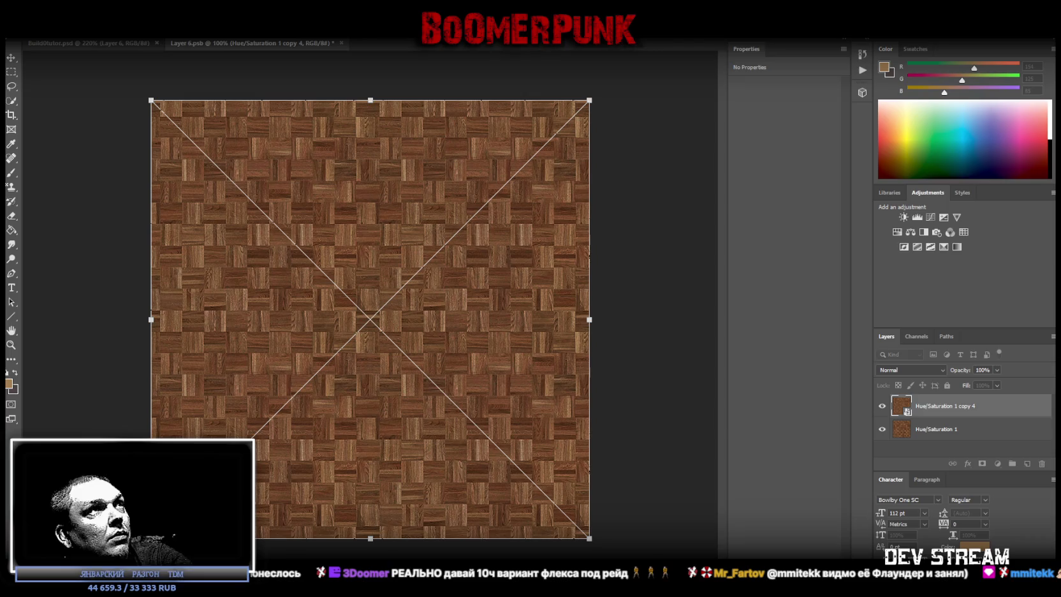
{"action": "key", "text": "Return"}
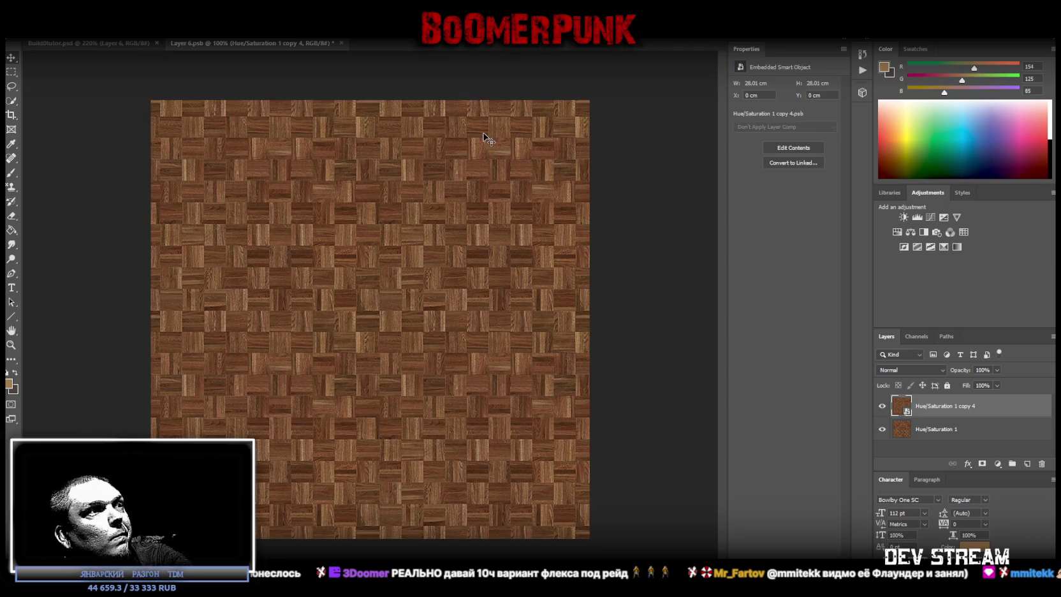
Save the parquet, go to Build0tutor.psd's File menu, then view the updated building in Unity
{"action": "key", "text": "ctrl+s"}
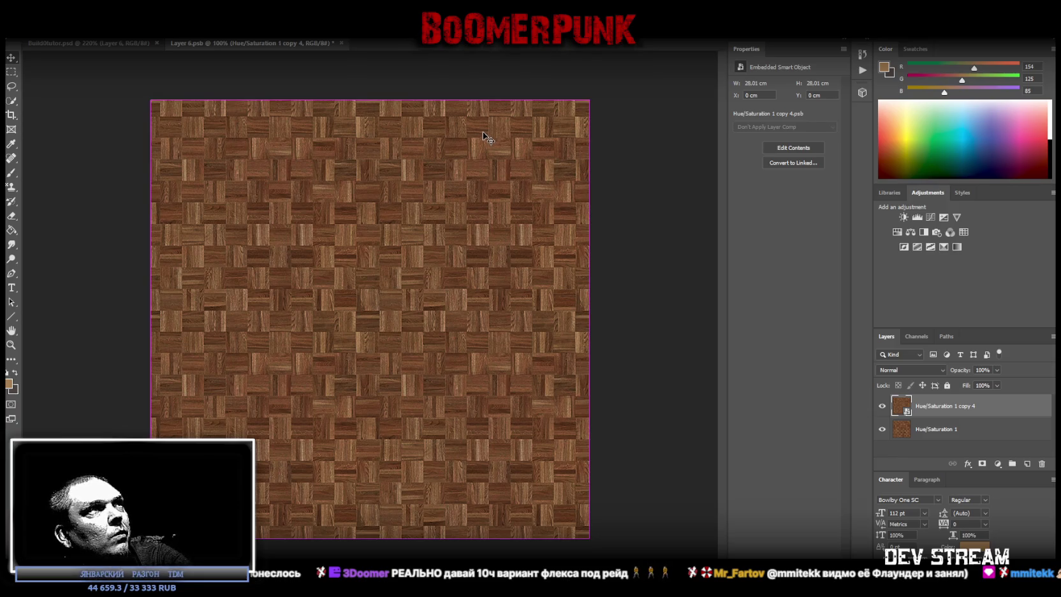
{"action": "left_click", "coordinate": [108, 42]}
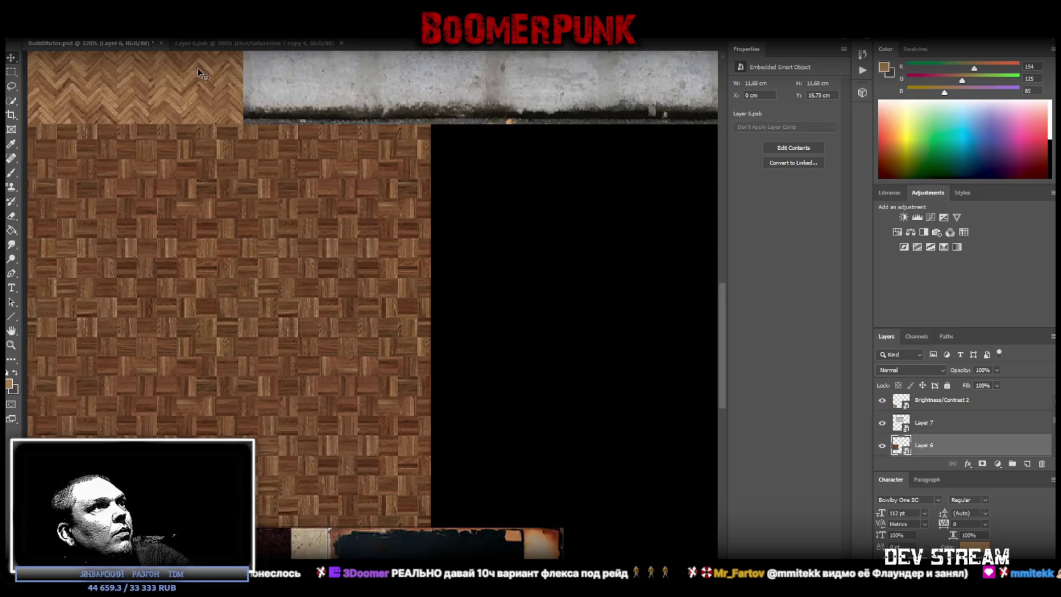
{"action": "key", "text": "alt+f"}
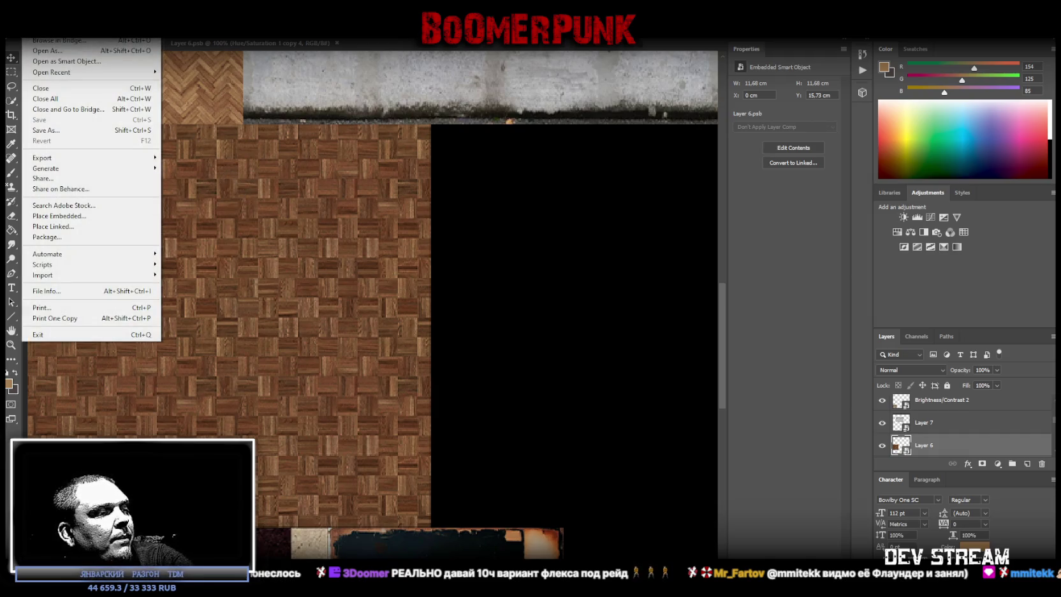
{"action": "key", "text": "alt+Tab"}
{"action": "mouse_move", "coordinate": [557, 341]}
{"action": "left_mouse_down", "text": "alt"}
{"action": "mouse_move", "coordinate": [603, 270]}
{"action": "mouse_move", "coordinate": [571, 345]}
{"action": "mouse_move", "coordinate": [606, 309]}
{"action": "mouse_move", "coordinate": [593, 308]}
{"action": "mouse_move", "coordinate": [597, 239]}
{"action": "mouse_move", "coordinate": [585, 257]}
{"action": "mouse_move", "coordinate": [391, 201]}
{"action": "mouse_move", "coordinate": [531, 261]}
{"action": "left_mouse_up", "text": "alt"}
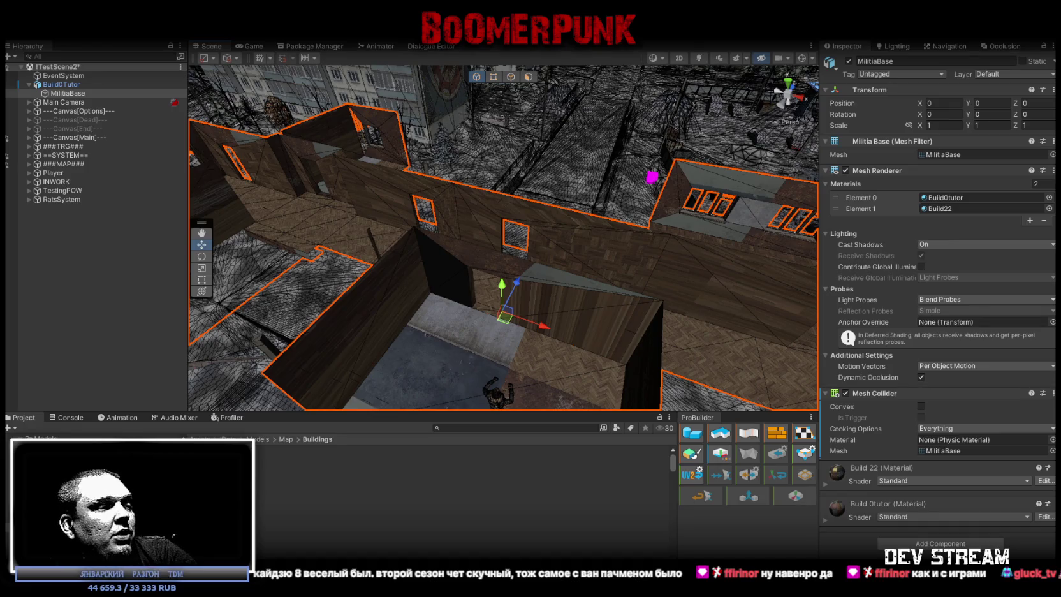
Switch from Unity to Blockbench and orbit the MilitiaTutor building, closing in on its walls
{"action": "key", "text": "alt+Tab"}
{"action": "scroll", "coordinate": [643, 438], "scroll_direction": "down", "scroll_amount": 5}
{"action": "left_click_drag", "start_coordinate": [634, 429], "coordinate": [731, 382]}
{"action": "scroll", "coordinate": [636, 358], "scroll_direction": "up", "scroll_amount": 3}
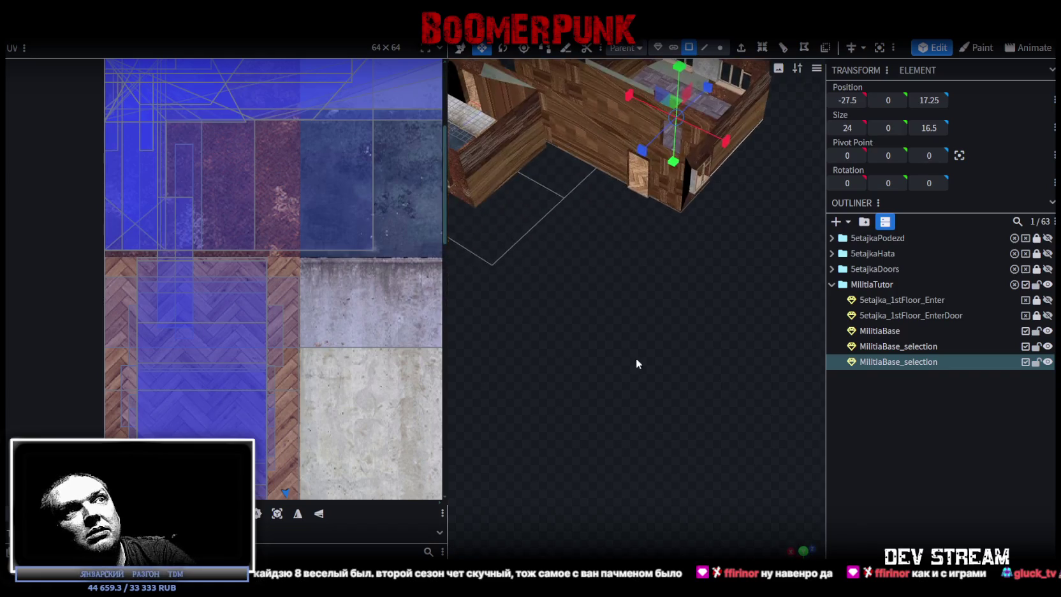
{"action": "mouse_move", "coordinate": [636, 358]}
{"action": "left_mouse_down"}
{"action": "mouse_move", "coordinate": [616, 394]}
{"action": "mouse_move", "coordinate": [558, 368]}
{"action": "mouse_move", "coordinate": [548, 375]}
{"action": "left_mouse_up"}
{"action": "scroll", "coordinate": [715, 355], "scroll_direction": "down", "scroll_amount": 3}
{"action": "mouse_move", "coordinate": [715, 361]}
{"action": "left_mouse_down"}
{"action": "mouse_move", "coordinate": [710, 329]}
{"action": "mouse_move", "coordinate": [688, 386]}
{"action": "mouse_move", "coordinate": [603, 403]}
{"action": "left_mouse_up"}
{"action": "scroll", "coordinate": [648, 452], "scroll_direction": "up", "scroll_amount": 3}
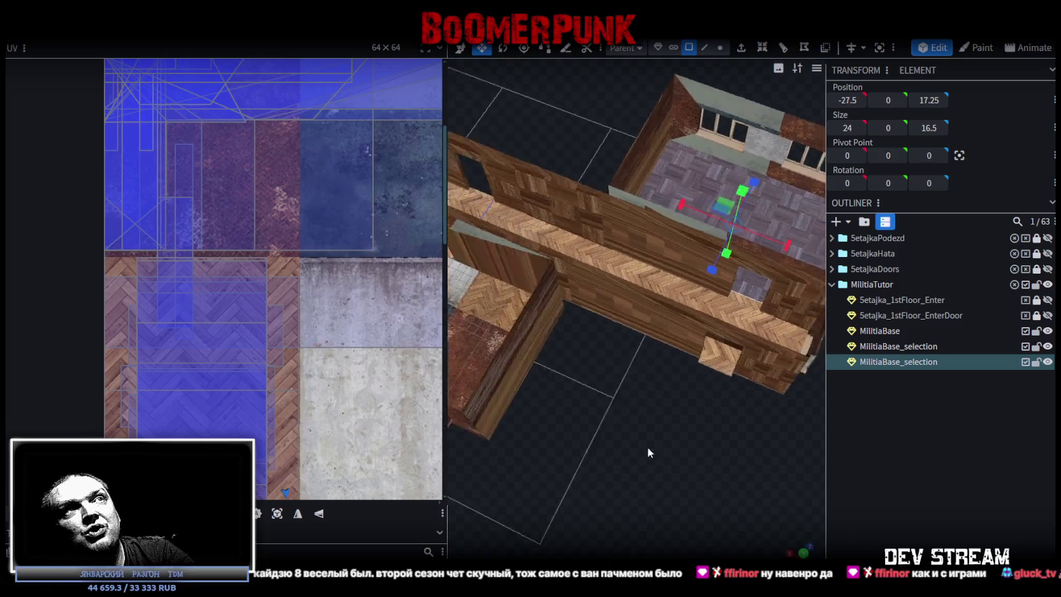
Orbit over the room and click through its top wall and other elements to inspect their UVs
{"action": "scroll", "coordinate": [647, 453], "scroll_direction": "down", "scroll_amount": 3}
{"action": "left_click_drag", "start_coordinate": [632, 447], "coordinate": [691, 323]}
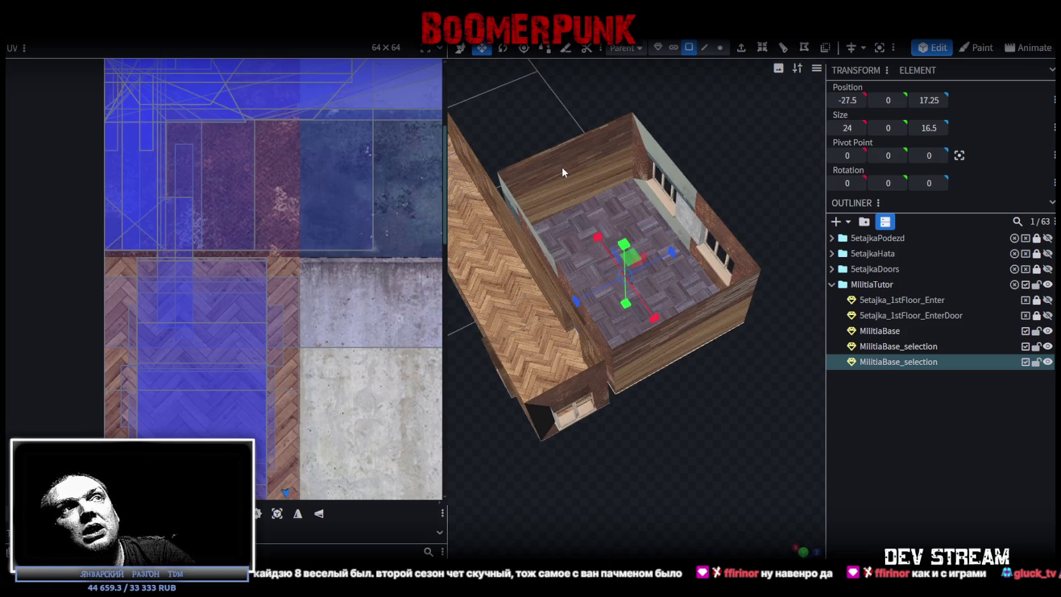
{"action": "left_click", "coordinate": [562, 166]}
{"action": "left_click", "coordinate": [674, 315]}
{"action": "left_click", "coordinate": [605, 246]}
{"action": "left_click", "coordinate": [570, 183]}
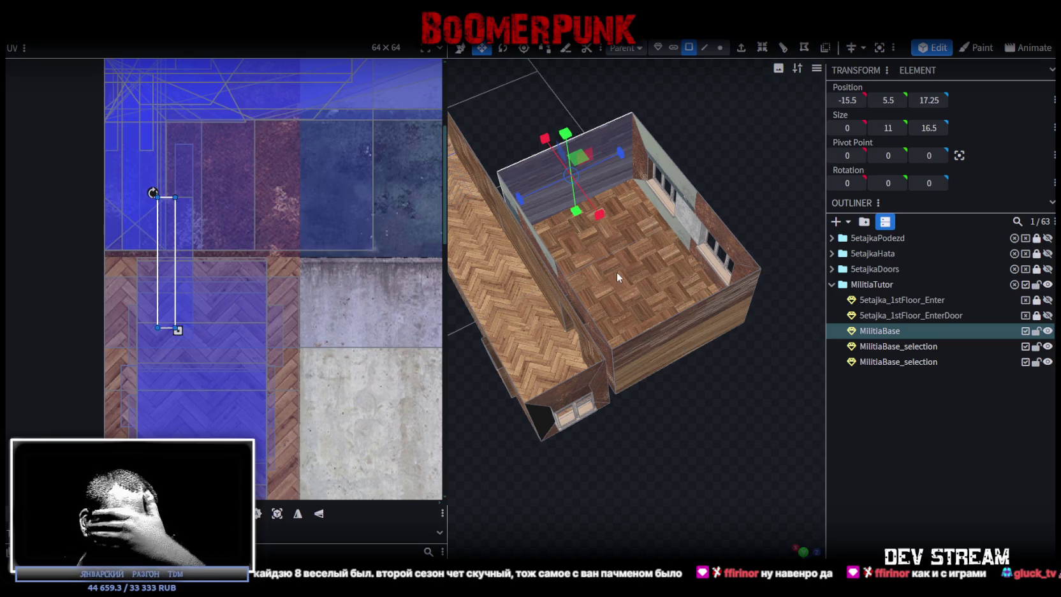
{"action": "mouse_move", "coordinate": [617, 271]}
{"action": "left_mouse_down"}
{"action": "mouse_move", "coordinate": [703, 350]}
{"action": "mouse_move", "coordinate": [717, 404]}
{"action": "mouse_move", "coordinate": [732, 401]}
{"action": "left_mouse_up"}
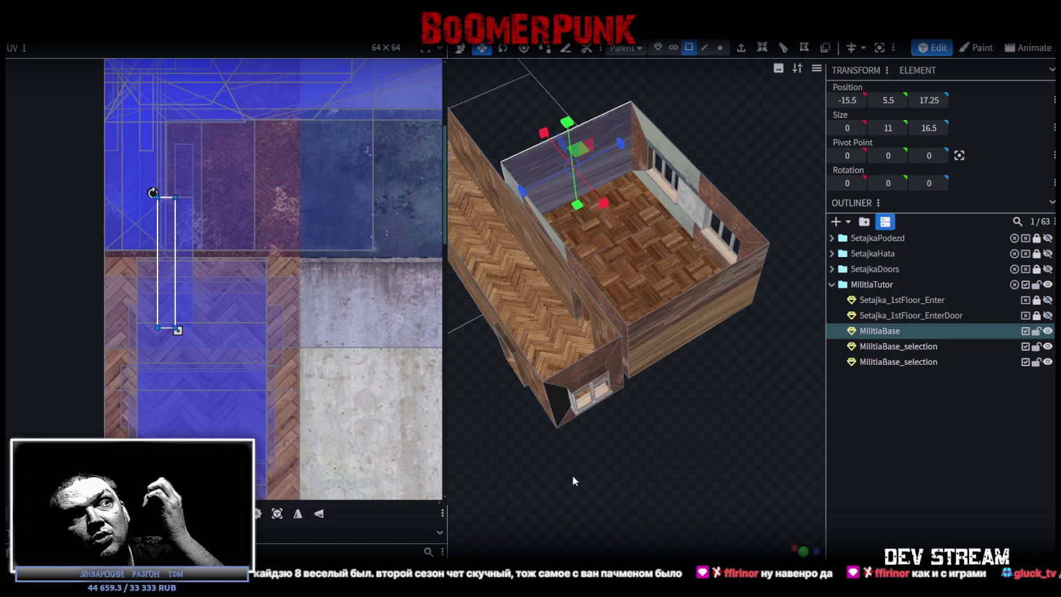
{"action": "mouse_move", "coordinate": [572, 475]}
{"action": "left_mouse_down"}
{"action": "mouse_move", "coordinate": [687, 461]}
{"action": "mouse_move", "coordinate": [648, 453]}
{"action": "mouse_move", "coordinate": [636, 463]}
{"action": "mouse_move", "coordinate": [591, 396]}
{"action": "mouse_move", "coordinate": [631, 440]}
{"action": "left_mouse_up"}
Inspect the right outer, interior, back, floor and front wall faces of the building
{"action": "left_click", "coordinate": [590, 396]}
{"action": "scroll", "coordinate": [674, 433], "scroll_direction": "up", "scroll_amount": 3}
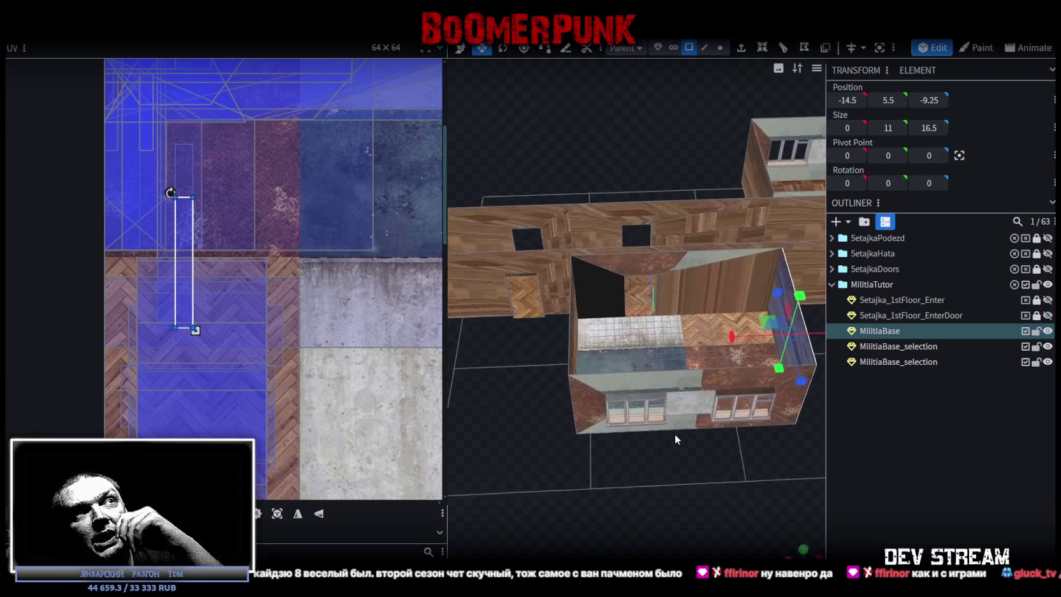
{"action": "left_click", "coordinate": [610, 303]}
{"action": "left_click", "coordinate": [695, 269]}
{"action": "left_click", "coordinate": [735, 298]}
{"action": "mouse_move", "coordinate": [694, 468]}
{"action": "left_mouse_down"}
{"action": "mouse_move", "coordinate": [543, 461]}
{"action": "mouse_move", "coordinate": [598, 466]}
{"action": "mouse_move", "coordinate": [584, 352]}
{"action": "left_mouse_up"}
{"action": "left_click", "coordinate": [549, 246]}
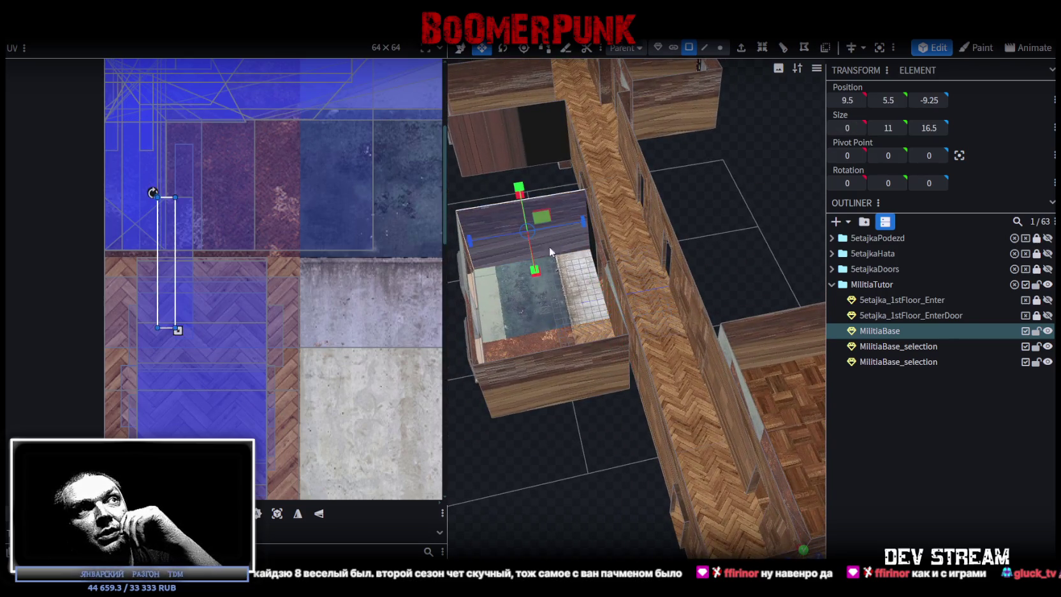
{"action": "left_click", "coordinate": [602, 312]}
{"action": "left_click_drag", "start_coordinate": [572, 418], "coordinate": [642, 370]}
{"action": "left_click", "coordinate": [652, 346]}
{"action": "left_click", "coordinate": [558, 220]}
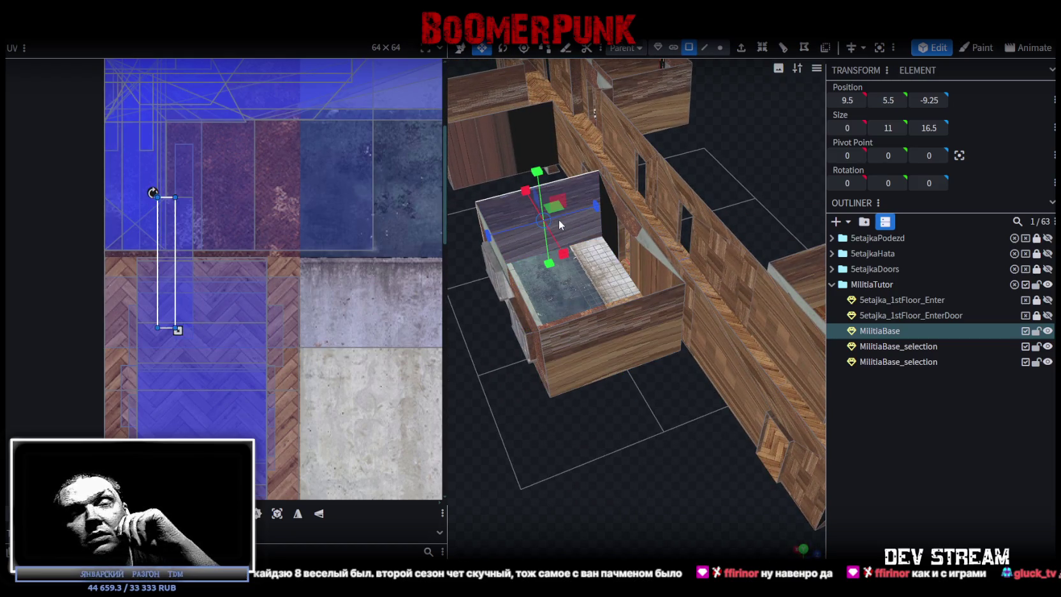
{"action": "left_click", "coordinate": [621, 347]}
Orbit over the building's far end and select the small end room box
{"action": "scroll", "coordinate": [657, 351], "scroll_direction": "down", "scroll_amount": 5}
{"action": "left_click_drag", "start_coordinate": [670, 345], "coordinate": [672, 196]}
{"action": "scroll", "coordinate": [644, 243], "scroll_direction": "up", "scroll_amount": 5}
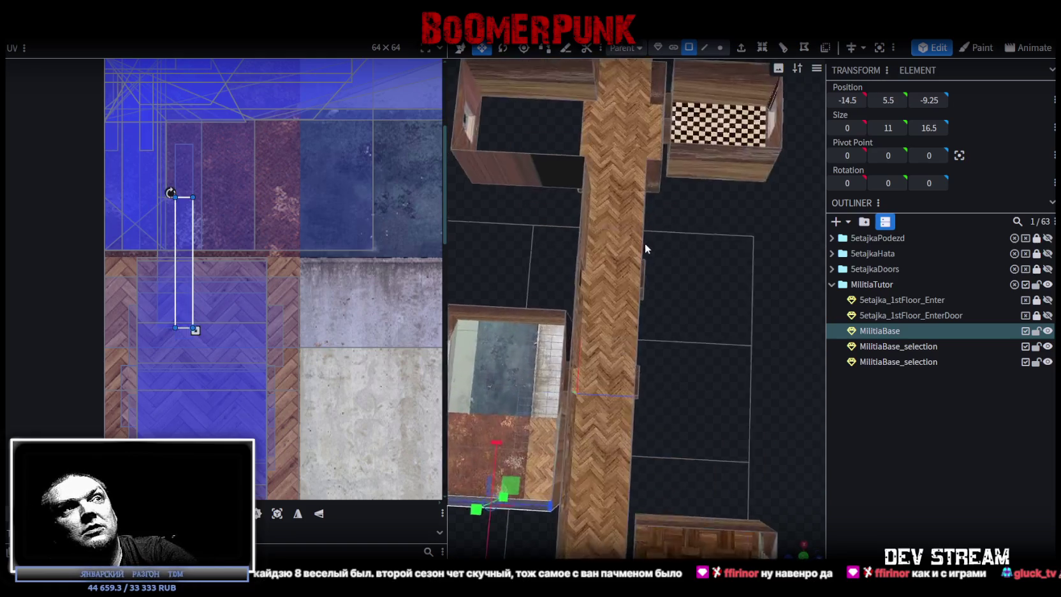
{"action": "mouse_move", "coordinate": [645, 303]}
{"action": "left_mouse_down"}
{"action": "mouse_move", "coordinate": [802, 245]}
{"action": "mouse_move", "coordinate": [696, 431]}
{"action": "mouse_move", "coordinate": [652, 452]}
{"action": "mouse_move", "coordinate": [638, 287]}
{"action": "left_mouse_up"}
{"action": "left_click", "coordinate": [638, 287]}
{"action": "left_click", "coordinate": [643, 205]}
{"action": "mouse_move", "coordinate": [605, 417]}
{"action": "left_mouse_down"}
{"action": "mouse_move", "coordinate": [613, 404]}
{"action": "mouse_move", "coordinate": [734, 410]}
{"action": "mouse_move", "coordinate": [630, 396]}
{"action": "mouse_move", "coordinate": [630, 427]}
{"action": "mouse_move", "coordinate": [674, 407]}
{"action": "mouse_move", "coordinate": [638, 419]}
{"action": "left_mouse_up"}
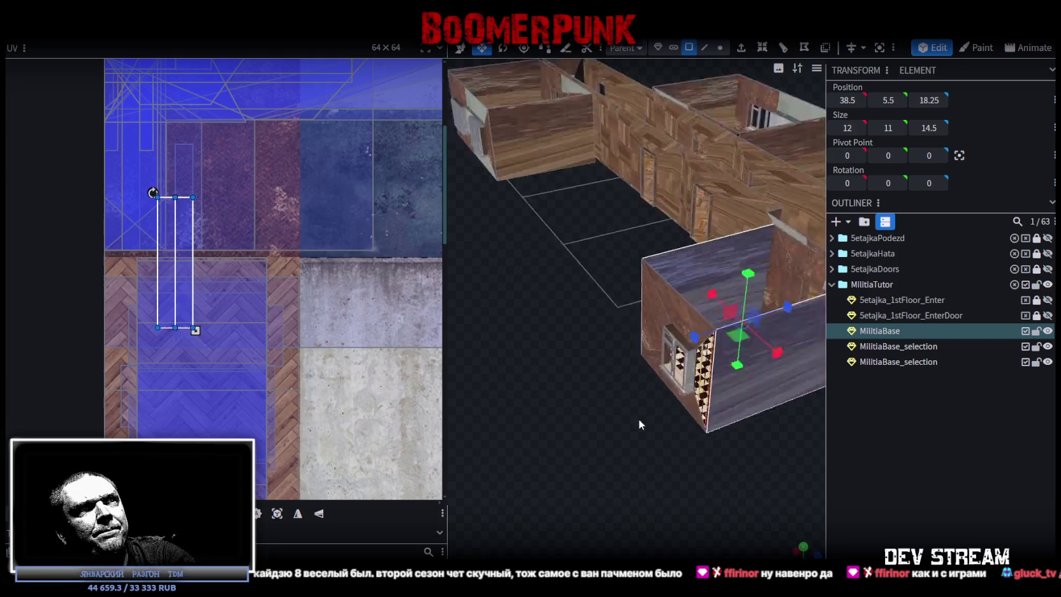
{"action": "scroll", "coordinate": [721, 366], "scroll_direction": "up", "scroll_amount": 5}
{"action": "mouse_move", "coordinate": [721, 367]}
{"action": "left_mouse_down"}
{"action": "mouse_move", "coordinate": [663, 508]}
{"action": "mouse_move", "coordinate": [628, 458]}
{"action": "mouse_move", "coordinate": [570, 412]}
{"action": "left_mouse_up"}
Reselect the end room box, switch to the flat side view and Project From View
{"action": "left_click", "coordinate": [657, 357]}
{"action": "mouse_move", "coordinate": [657, 357]}
{"action": "left_mouse_down"}
{"action": "mouse_move", "coordinate": [727, 477]}
{"action": "mouse_move", "coordinate": [764, 441]}
{"action": "mouse_move", "coordinate": [641, 286]}
{"action": "left_mouse_up"}
{"action": "left_click", "coordinate": [640, 285]}
{"action": "left_click", "coordinate": [750, 267]}
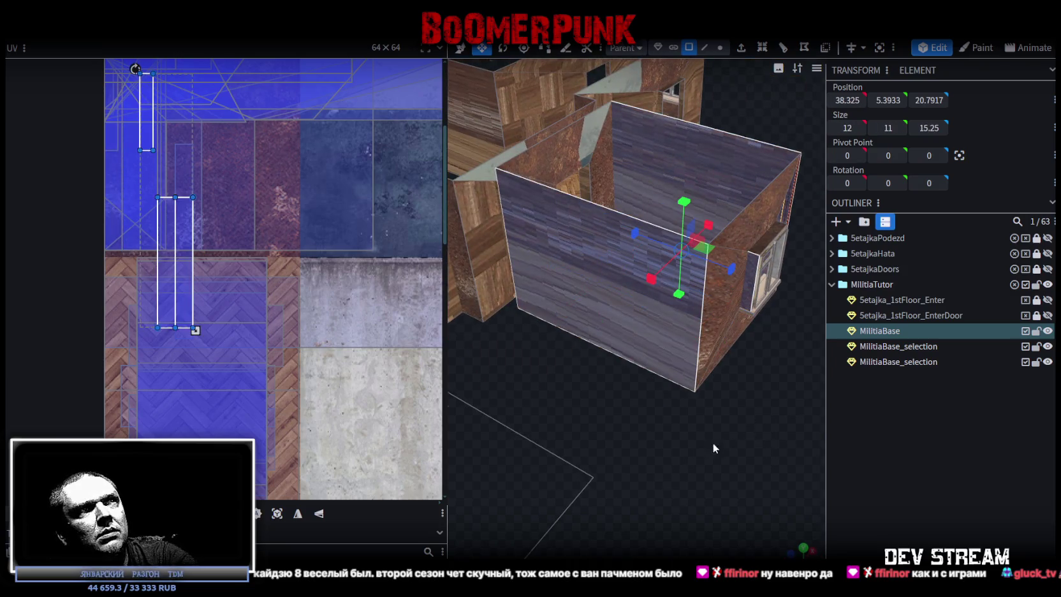
{"action": "left_click_drag", "start_coordinate": [713, 442], "coordinate": [543, 422]}
{"action": "mouse_move", "coordinate": [470, 203]}
{"action": "left_mouse_down"}
{"action": "mouse_move", "coordinate": [511, 295]}
{"action": "mouse_move", "coordinate": [661, 426]}
{"action": "mouse_move", "coordinate": [794, 503]}
{"action": "left_mouse_up"}
{"action": "left_click", "coordinate": [803, 555]}
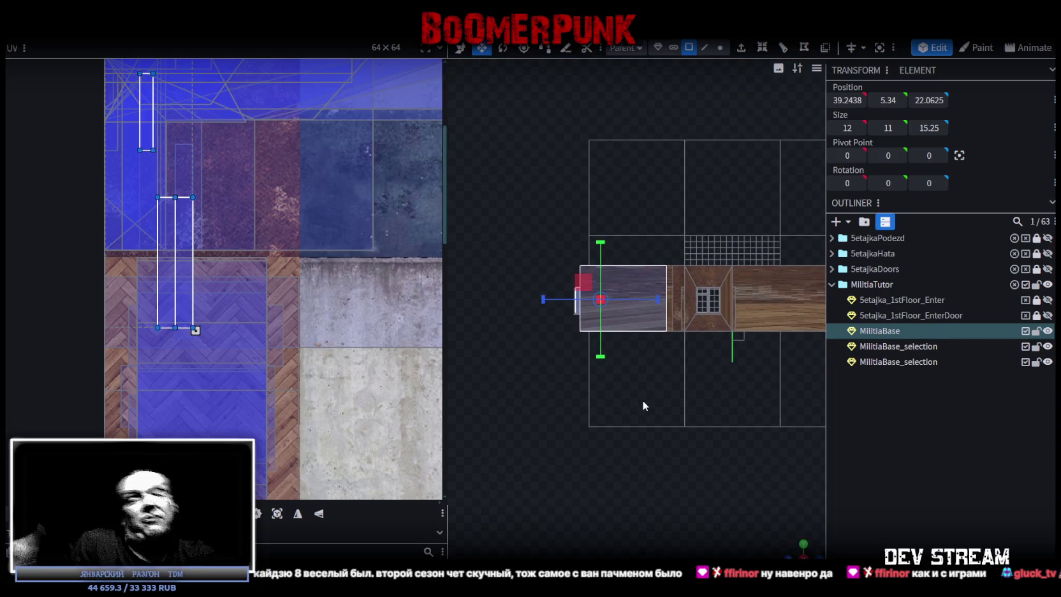
{"action": "left_click", "coordinate": [276, 516]}
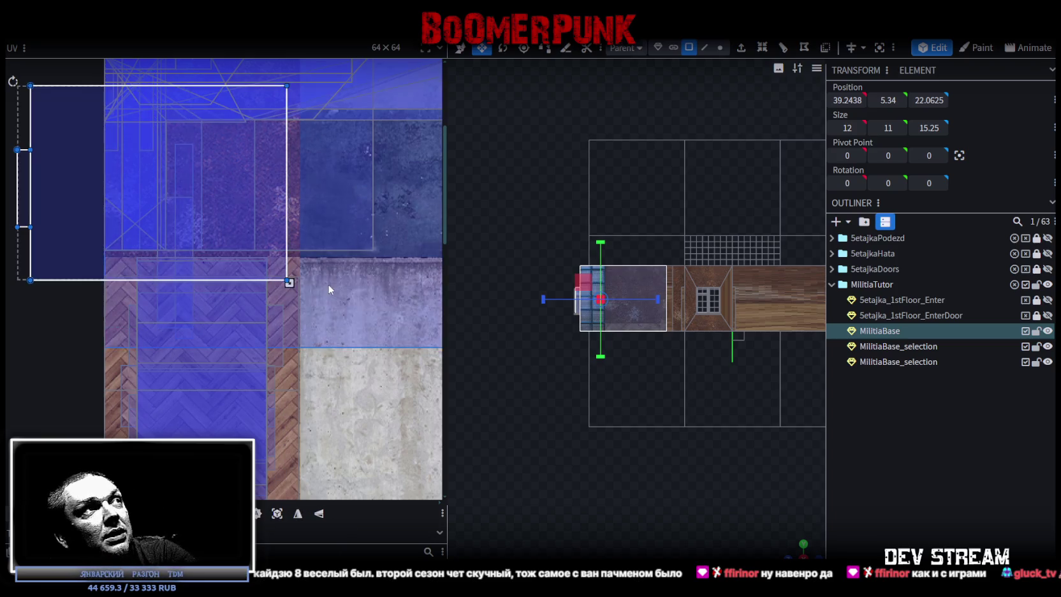
Drag the projected UV rectangle onto the blue plaster tile and select another end-room face
{"action": "scroll", "coordinate": [321, 285], "scroll_direction": "down", "scroll_amount": 2}
{"action": "scroll", "coordinate": [321, 287], "scroll_direction": "down", "scroll_amount": 2}
{"action": "middle_click_drag", "start_coordinate": [344, 303], "coordinate": [221, 229]}
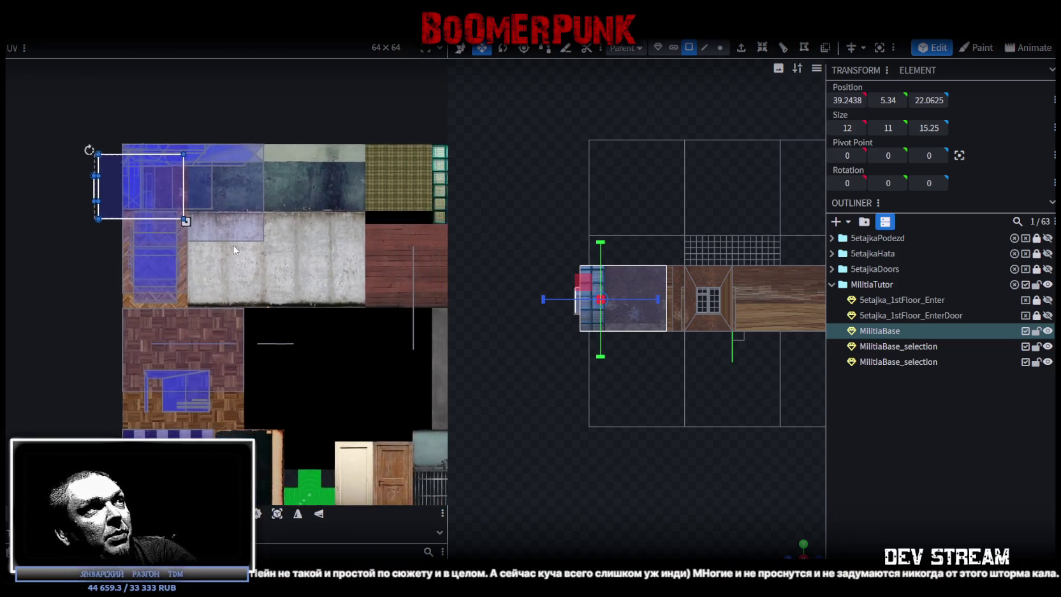
{"action": "left_click_drag", "start_coordinate": [162, 168], "coordinate": [284, 159]}
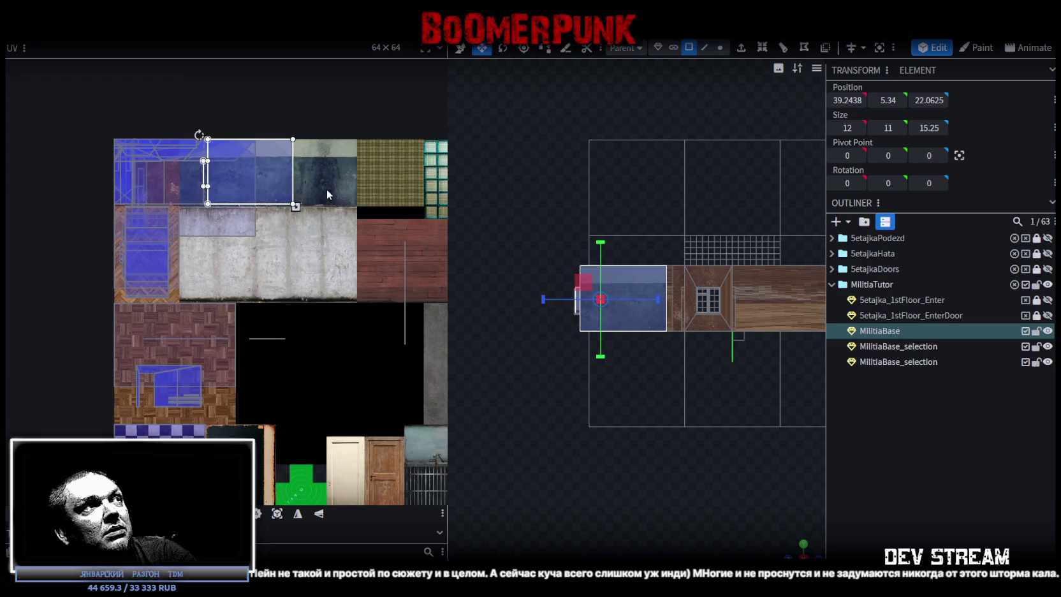
{"action": "scroll", "coordinate": [311, 168], "scroll_direction": "up", "scroll_amount": 3}
{"action": "scroll", "coordinate": [188, 161], "scroll_direction": "up", "scroll_amount": 2}
{"action": "left_click", "coordinate": [221, 252]}
{"action": "scroll", "coordinate": [204, 249], "scroll_direction": "up", "scroll_amount": 2}
{"action": "scroll", "coordinate": [130, 203], "scroll_direction": "up", "scroll_amount": 2}
{"action": "scroll", "coordinate": [153, 226], "scroll_direction": "up", "scroll_amount": 1}
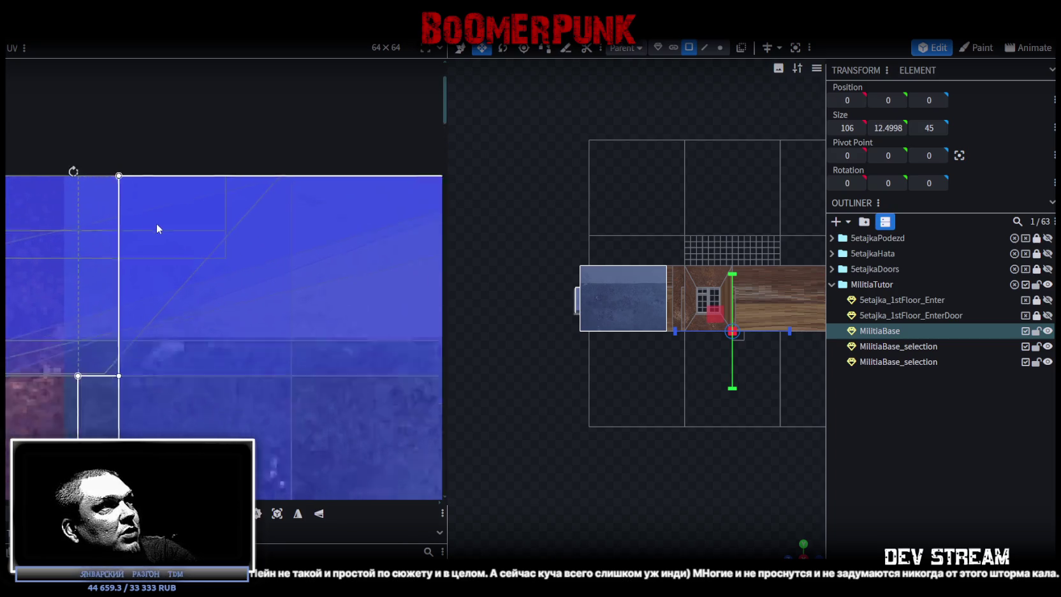
{"action": "scroll", "coordinate": [155, 224], "scroll_direction": "down", "scroll_amount": 2}
{"action": "scroll", "coordinate": [178, 226], "scroll_direction": "up", "scroll_amount": 1}
{"action": "scroll", "coordinate": [156, 211], "scroll_direction": "down", "scroll_amount": 1}
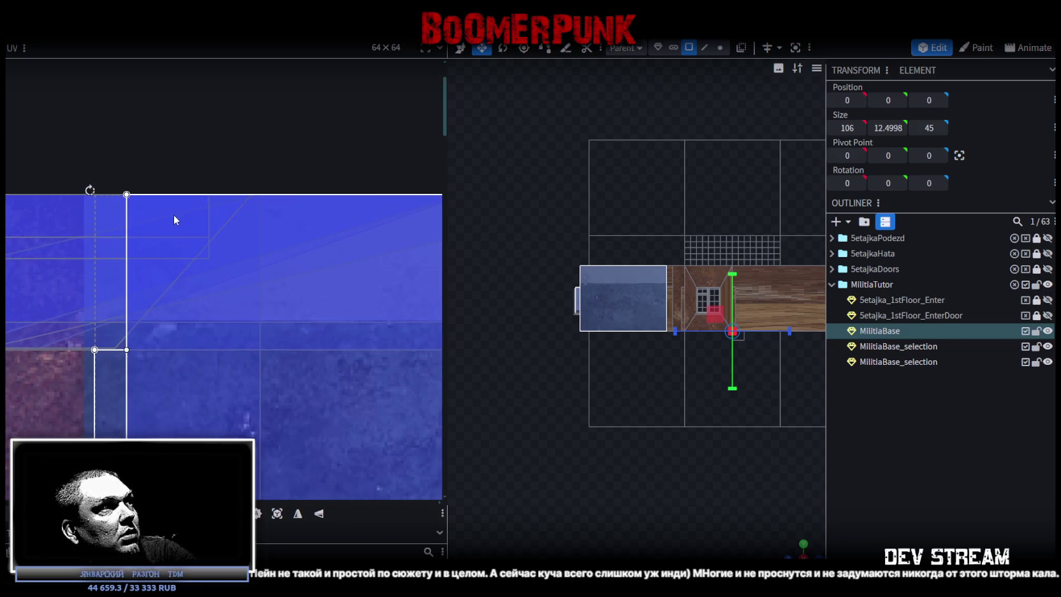
{"action": "scroll", "coordinate": [274, 261], "scroll_direction": "down", "scroll_amount": 3}
{"action": "scroll", "coordinate": [302, 267], "scroll_direction": "down", "scroll_amount": 2}
{"action": "scroll", "coordinate": [317, 252], "scroll_direction": "down", "scroll_amount": 1}
{"action": "scroll", "coordinate": [758, 391], "scroll_direction": "up", "scroll_amount": 1}
{"action": "scroll", "coordinate": [803, 508], "scroll_direction": "up", "scroll_amount": 2}
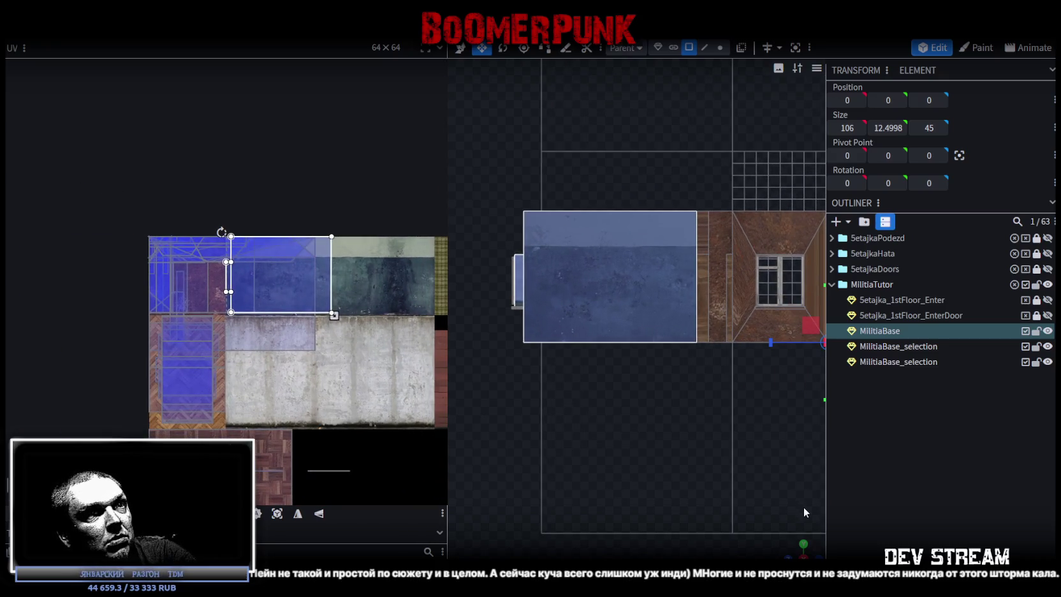
Orbit to check the blue walls and select several room faces on the window side
{"action": "mouse_move", "coordinate": [796, 551]}
{"action": "left_mouse_down"}
{"action": "mouse_move", "coordinate": [695, 504]}
{"action": "mouse_move", "coordinate": [683, 406]}
{"action": "mouse_move", "coordinate": [618, 439]}
{"action": "mouse_move", "coordinate": [715, 328]}
{"action": "mouse_move", "coordinate": [547, 255]}
{"action": "mouse_move", "coordinate": [601, 240]}
{"action": "mouse_move", "coordinate": [644, 360]}
{"action": "mouse_move", "coordinate": [592, 379]}
{"action": "mouse_move", "coordinate": [593, 411]}
{"action": "mouse_move", "coordinate": [497, 417]}
{"action": "mouse_move", "coordinate": [602, 399]}
{"action": "mouse_move", "coordinate": [630, 355]}
{"action": "mouse_move", "coordinate": [617, 391]}
{"action": "mouse_move", "coordinate": [644, 389]}
{"action": "mouse_move", "coordinate": [677, 416]}
{"action": "mouse_move", "coordinate": [571, 420]}
{"action": "mouse_move", "coordinate": [661, 416]}
{"action": "mouse_move", "coordinate": [373, 264]}
{"action": "left_mouse_up"}
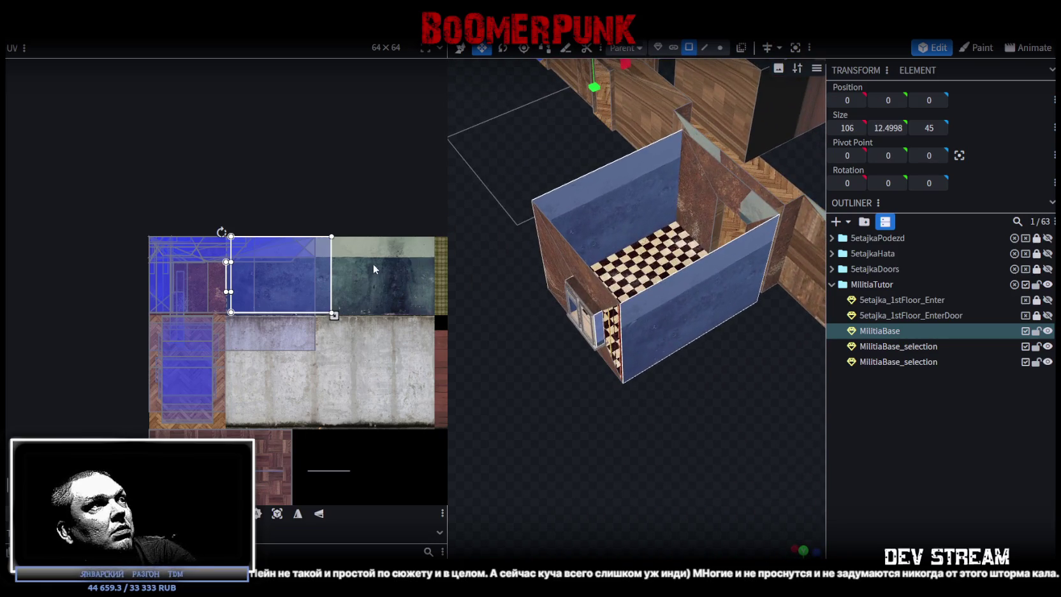
{"action": "scroll", "coordinate": [367, 306], "scroll_direction": "up", "scroll_amount": 2}
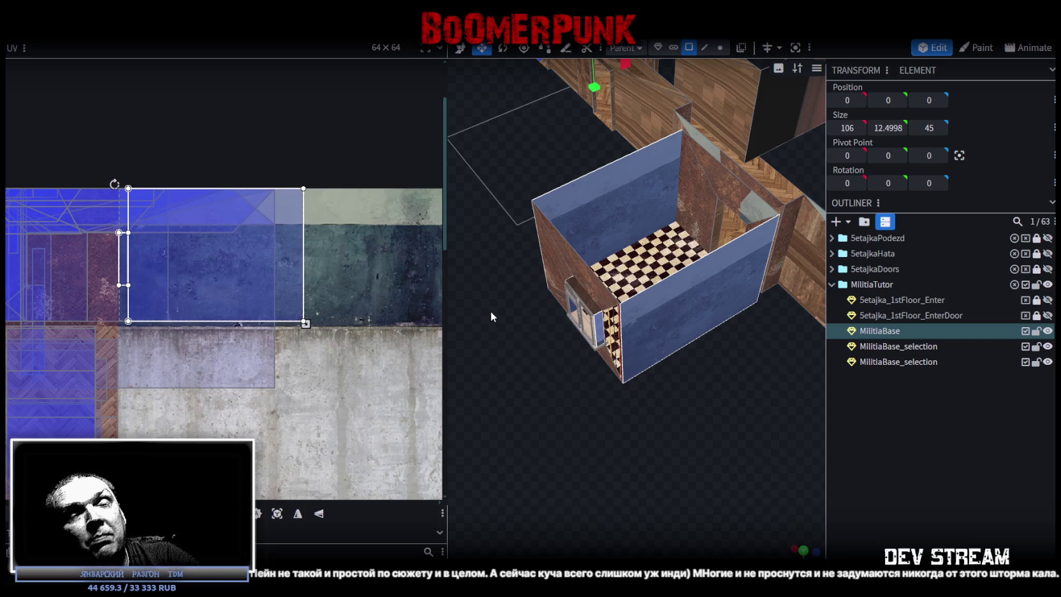
{"action": "mouse_move", "coordinate": [624, 368]}
{"action": "left_mouse_down"}
{"action": "mouse_move", "coordinate": [613, 378]}
{"action": "mouse_move", "coordinate": [753, 394]}
{"action": "mouse_move", "coordinate": [636, 411]}
{"action": "mouse_move", "coordinate": [681, 421]}
{"action": "mouse_move", "coordinate": [674, 412]}
{"action": "mouse_move", "coordinate": [617, 435]}
{"action": "left_mouse_up"}
{"action": "scroll", "coordinate": [619, 443], "scroll_direction": "up", "scroll_amount": 3}
{"action": "scroll", "coordinate": [620, 452], "scroll_direction": "up", "scroll_amount": 2}
{"action": "left_click", "coordinate": [500, 250]}
{"action": "left_click", "coordinate": [533, 165]}
{"action": "left_click", "coordinate": [580, 164]}
{"action": "left_click", "coordinate": [663, 428]}
{"action": "left_click_drag", "start_coordinate": [660, 430], "coordinate": [669, 473]}
{"action": "left_click", "coordinate": [695, 275]}
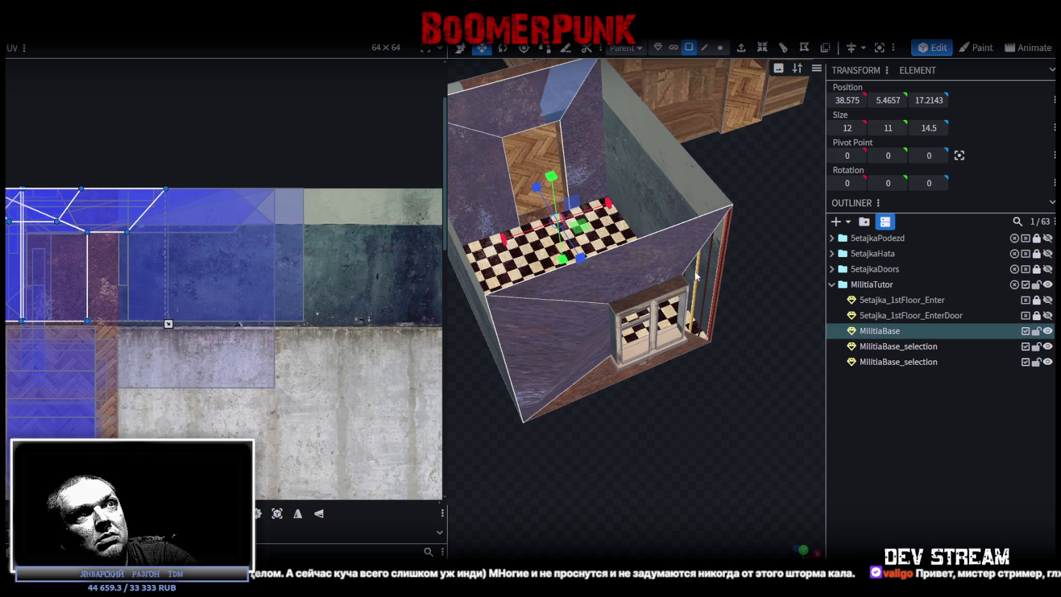
Project the selected faces' UVs from the front view and place them on the blue plaster region
{"action": "left_click", "coordinate": [699, 278]}
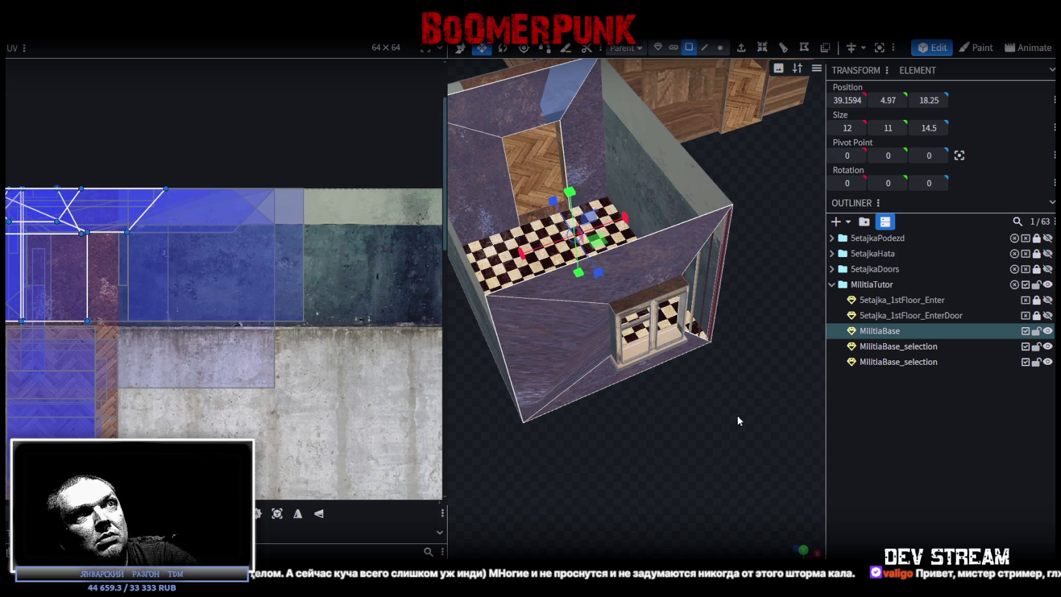
{"action": "mouse_move", "coordinate": [737, 415]}
{"action": "left_mouse_down"}
{"action": "mouse_move", "coordinate": [688, 363]}
{"action": "mouse_move", "coordinate": [693, 389]}
{"action": "left_mouse_up"}
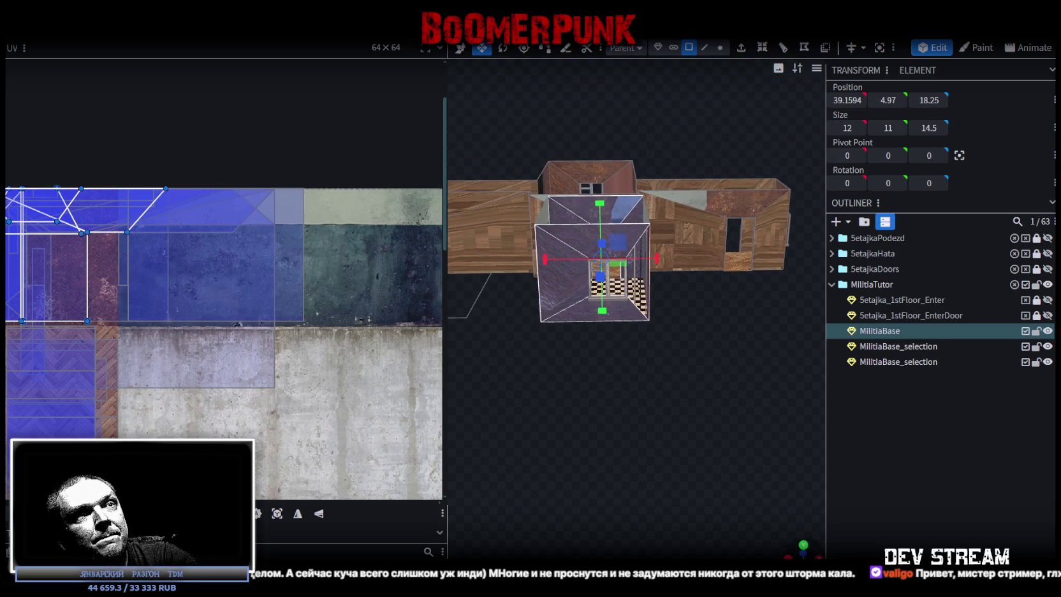
{"action": "key", "text": "KP_1"}
{"action": "left_click", "coordinate": [278, 515]}
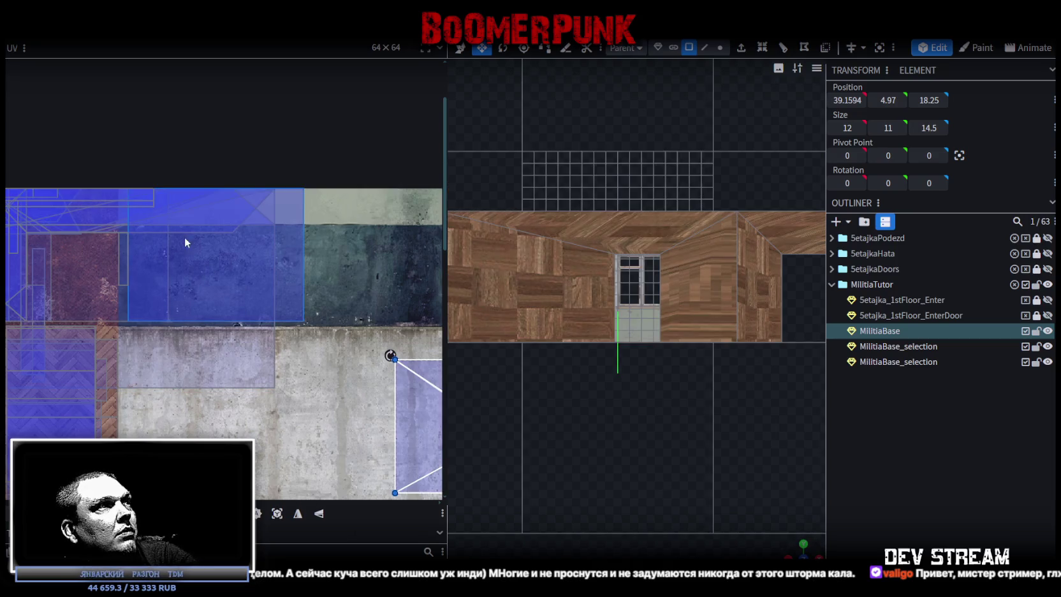
{"action": "mouse_move", "coordinate": [390, 365]}
{"action": "left_mouse_down"}
{"action": "mouse_move", "coordinate": [338, 208]}
{"action": "mouse_move", "coordinate": [311, 212]}
{"action": "left_mouse_up"}
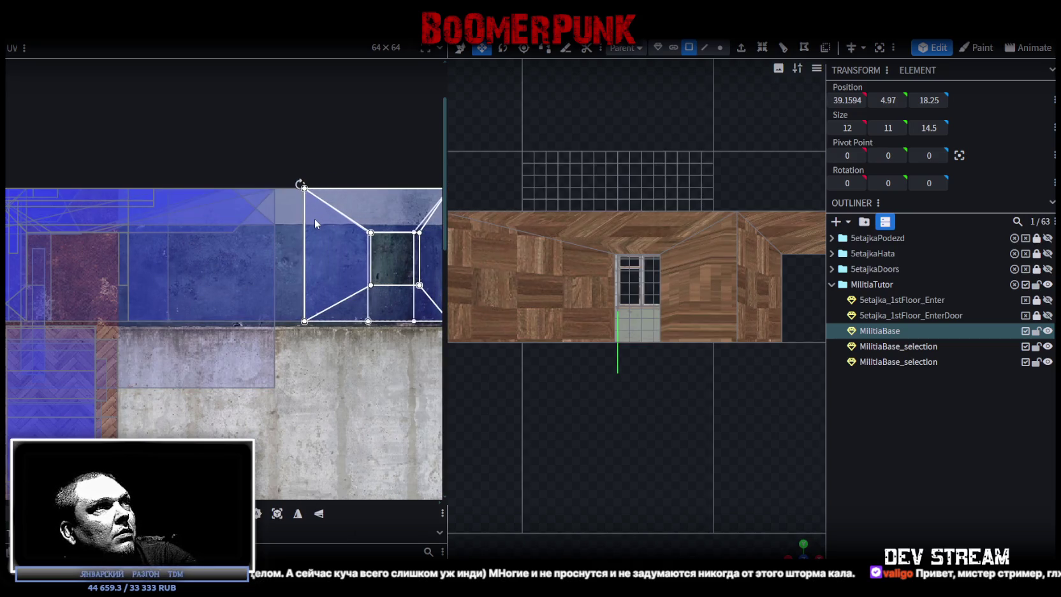
{"action": "scroll", "coordinate": [354, 217], "scroll_direction": "up", "scroll_amount": 1}
{"action": "middle_click_drag", "start_coordinate": [358, 216], "coordinate": [147, 189]}
{"action": "scroll", "coordinate": [247, 222], "scroll_direction": "up", "scroll_amount": 2}
{"action": "scroll", "coordinate": [264, 234], "scroll_direction": "up", "scroll_amount": 1}
{"action": "left_click_drag", "start_coordinate": [275, 235], "coordinate": [199, 226]}
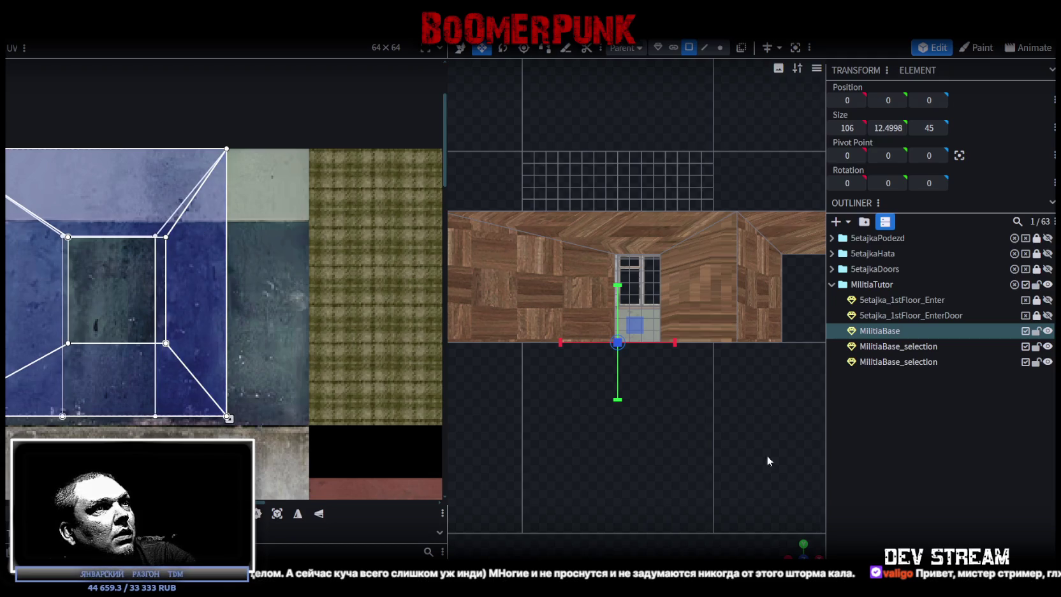
Shift the recessed door face's UV mapping on the back wall to the left
{"action": "left_click_drag", "start_coordinate": [593, 357], "coordinate": [650, 477]}
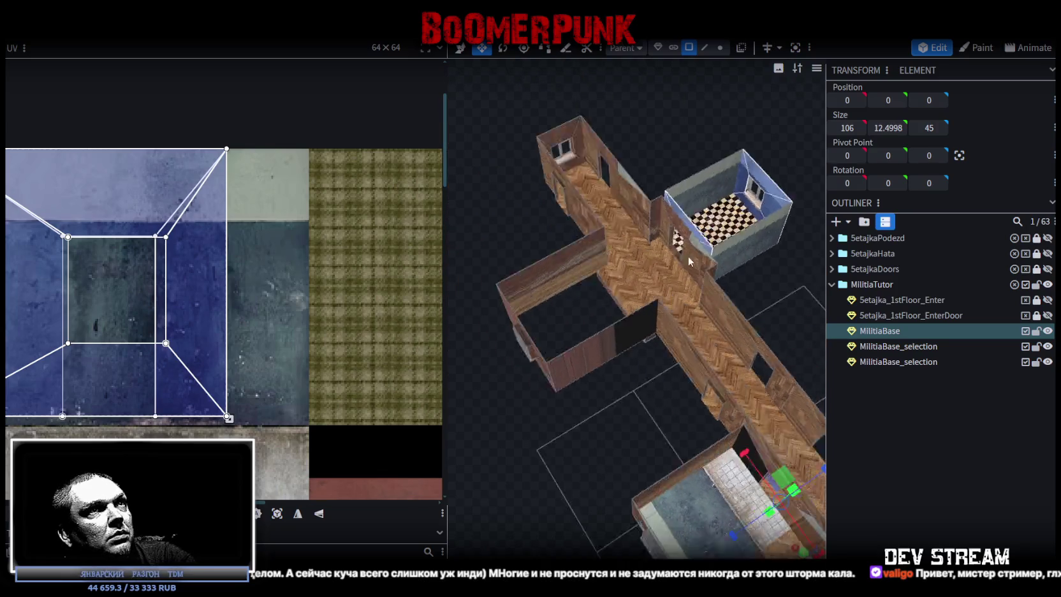
{"action": "scroll", "coordinate": [650, 477], "scroll_direction": "up", "scroll_amount": 2}
{"action": "scroll", "coordinate": [651, 468], "scroll_direction": "up", "scroll_amount": 2}
{"action": "scroll", "coordinate": [655, 458], "scroll_direction": "up", "scroll_amount": 2}
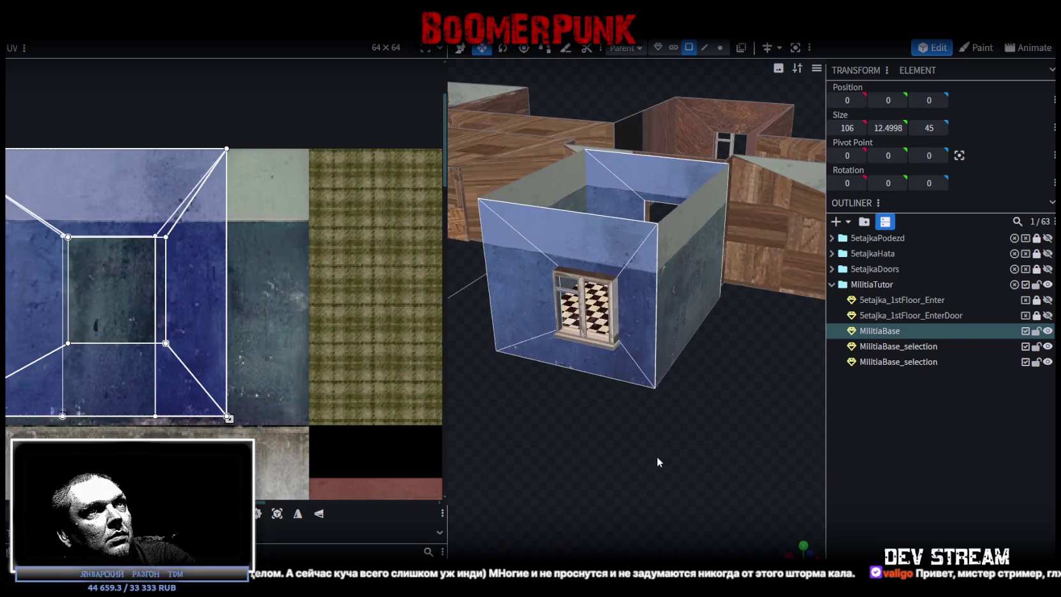
{"action": "scroll", "coordinate": [672, 492], "scroll_direction": "up", "scroll_amount": 2}
{"action": "left_click", "coordinate": [603, 222]}
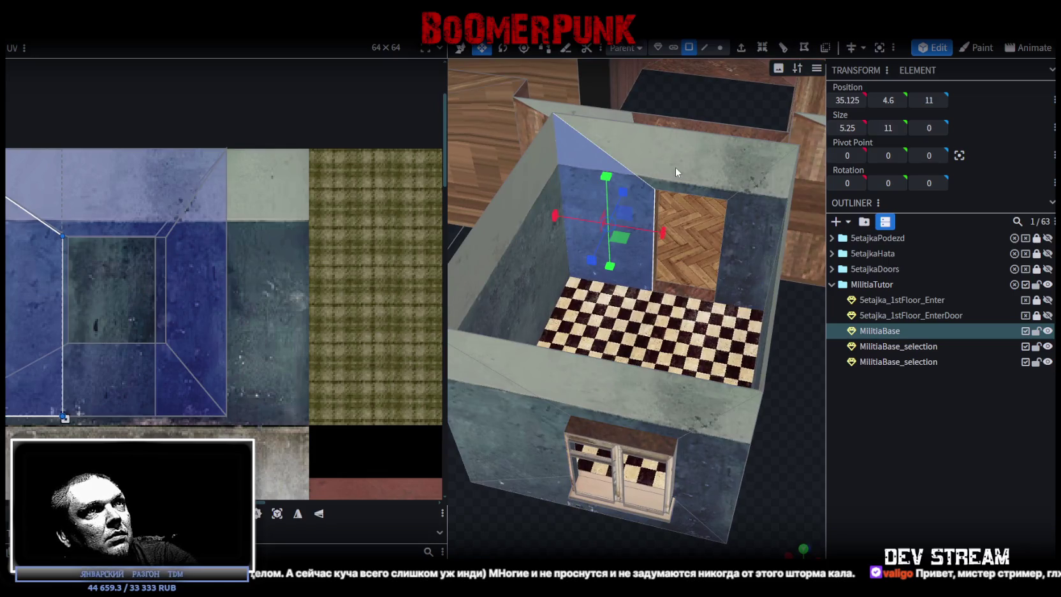
{"action": "left_click", "coordinate": [683, 194]}
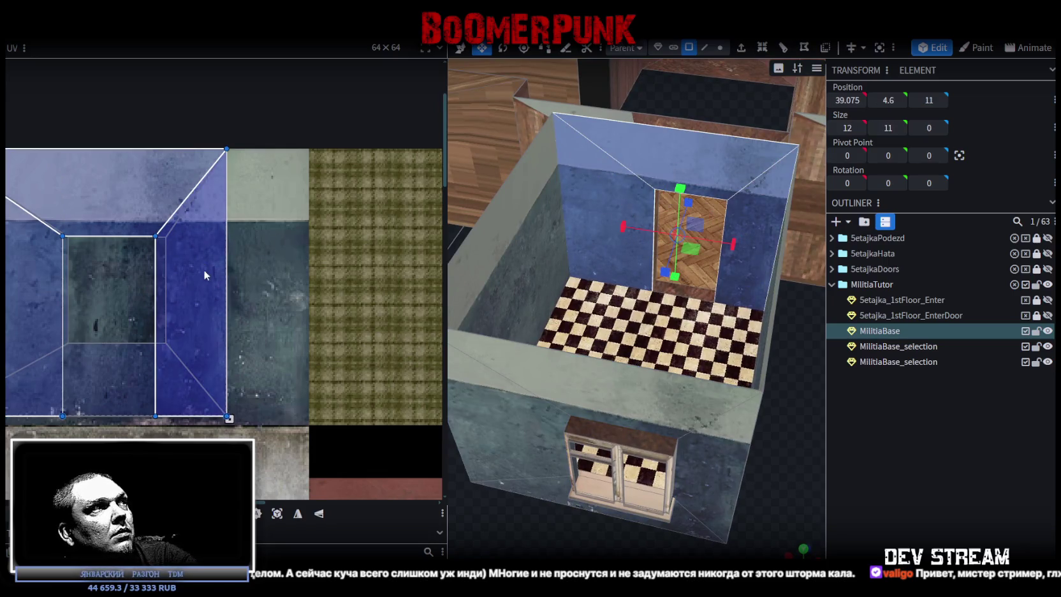
{"action": "left_click_drag", "start_coordinate": [204, 272], "coordinate": [150, 272]}
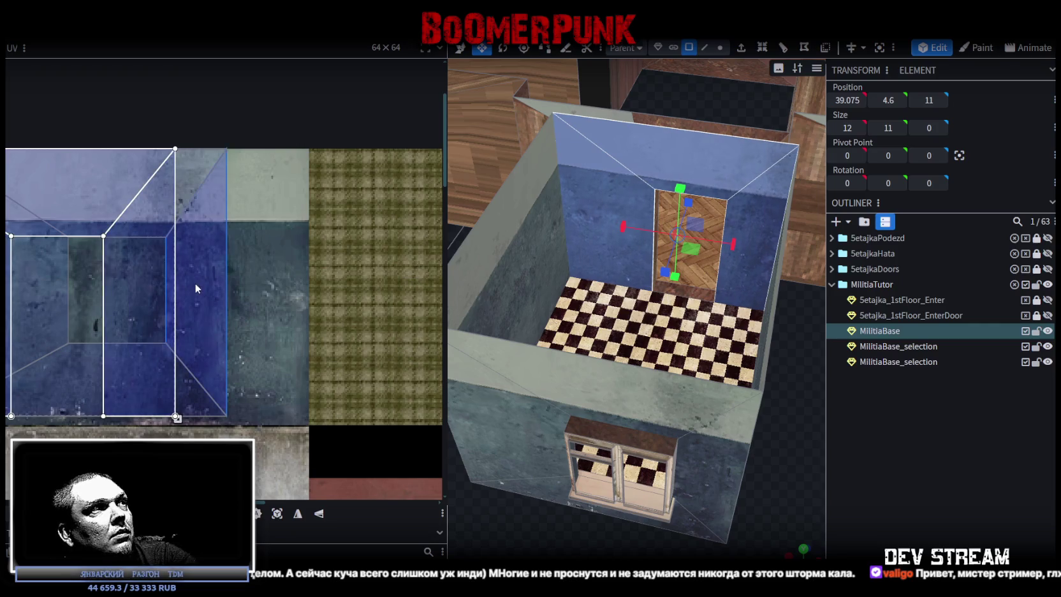
{"action": "middle_click_drag", "start_coordinate": [195, 281], "coordinate": [343, 291]}
{"action": "scroll", "coordinate": [343, 291], "scroll_direction": "down", "scroll_amount": 3}
{"action": "scroll", "coordinate": [640, 393], "scroll_direction": "down", "scroll_amount": 1}
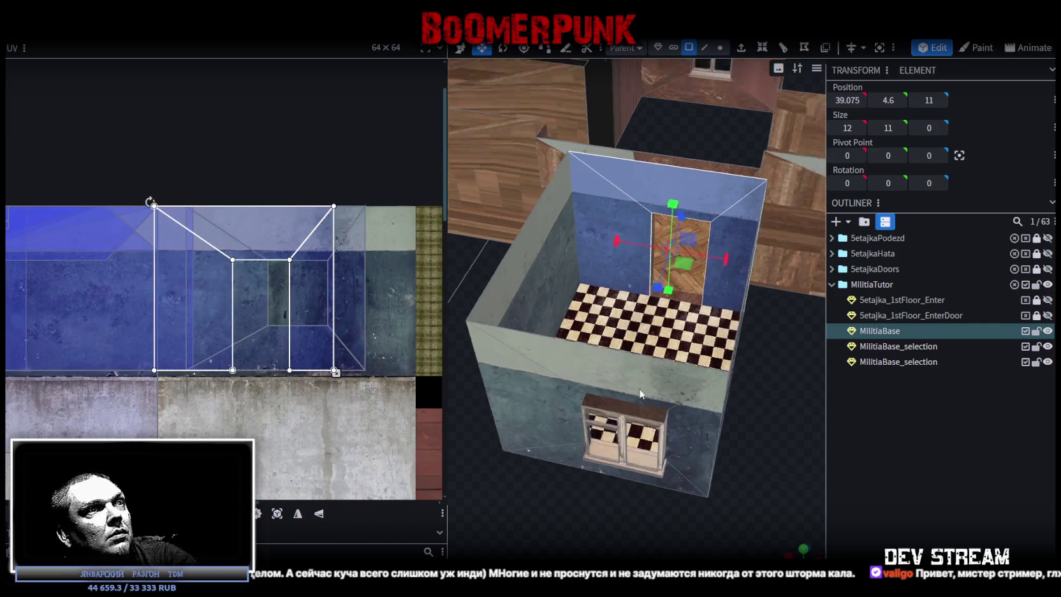
Select the left-front wall and the window wall faces and bring their UV mapping into view
{"action": "left_click_drag", "start_coordinate": [640, 393], "coordinate": [548, 407]}
{"action": "left_click", "coordinate": [551, 386]}
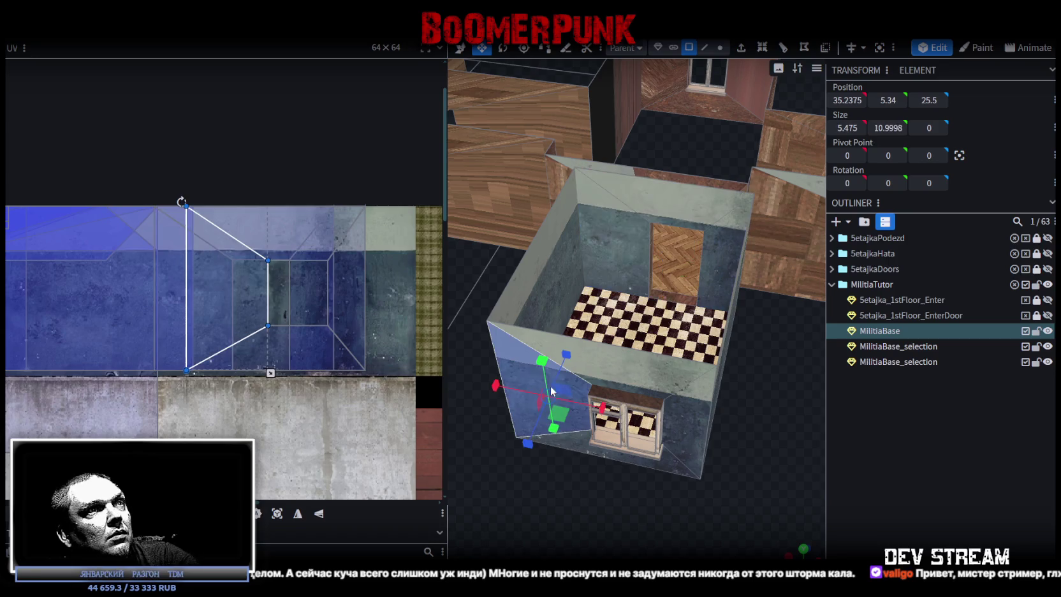
{"action": "left_click", "coordinate": [662, 371]}
{"action": "mouse_move", "coordinate": [681, 421]}
{"action": "left_mouse_down"}
{"action": "mouse_move", "coordinate": [704, 491]}
{"action": "mouse_move", "coordinate": [643, 421]}
{"action": "mouse_move", "coordinate": [761, 438]}
{"action": "mouse_move", "coordinate": [765, 427]}
{"action": "left_mouse_up"}
{"action": "scroll", "coordinate": [224, 351], "scroll_direction": "down", "scroll_amount": 2}
{"action": "scroll", "coordinate": [144, 269], "scroll_direction": "down", "scroll_amount": 3}
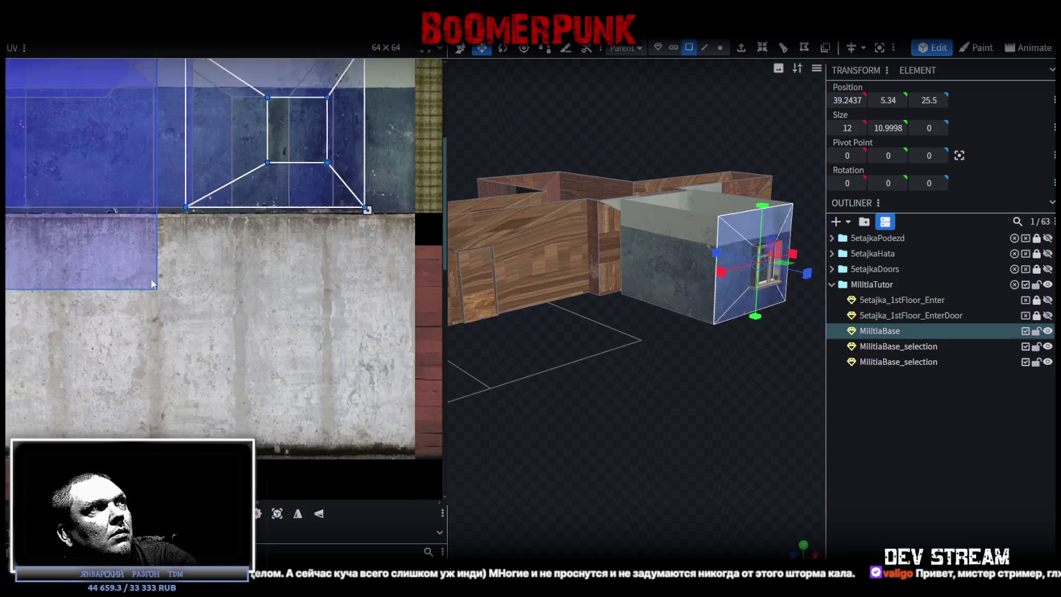
{"action": "middle_click_drag", "start_coordinate": [144, 268], "coordinate": [323, 380]}
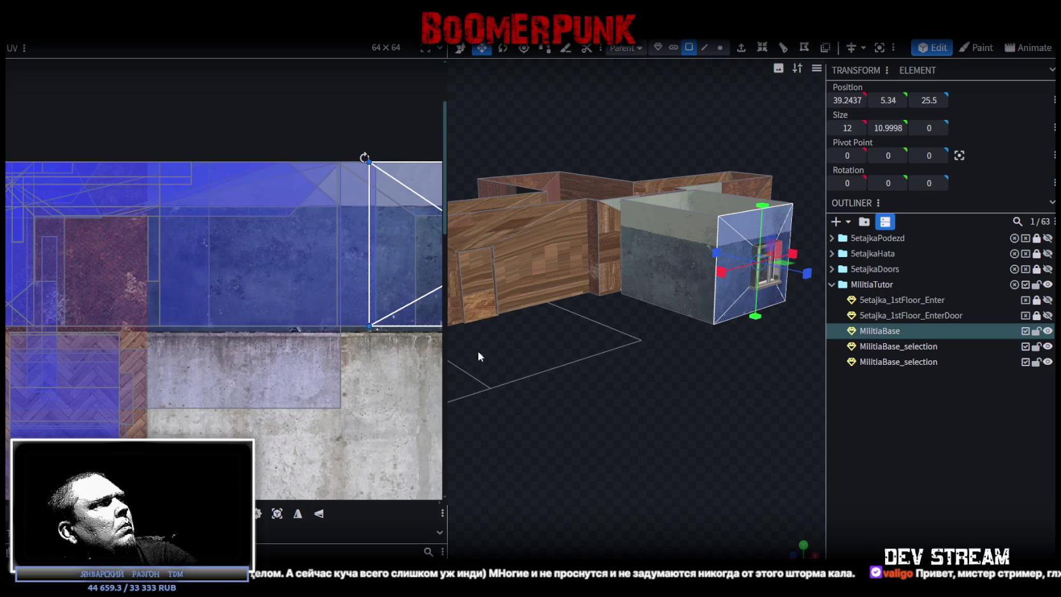
{"action": "scroll", "coordinate": [676, 421], "scroll_direction": "up", "scroll_amount": 2}
{"action": "scroll", "coordinate": [672, 425], "scroll_direction": "up", "scroll_amount": 2}
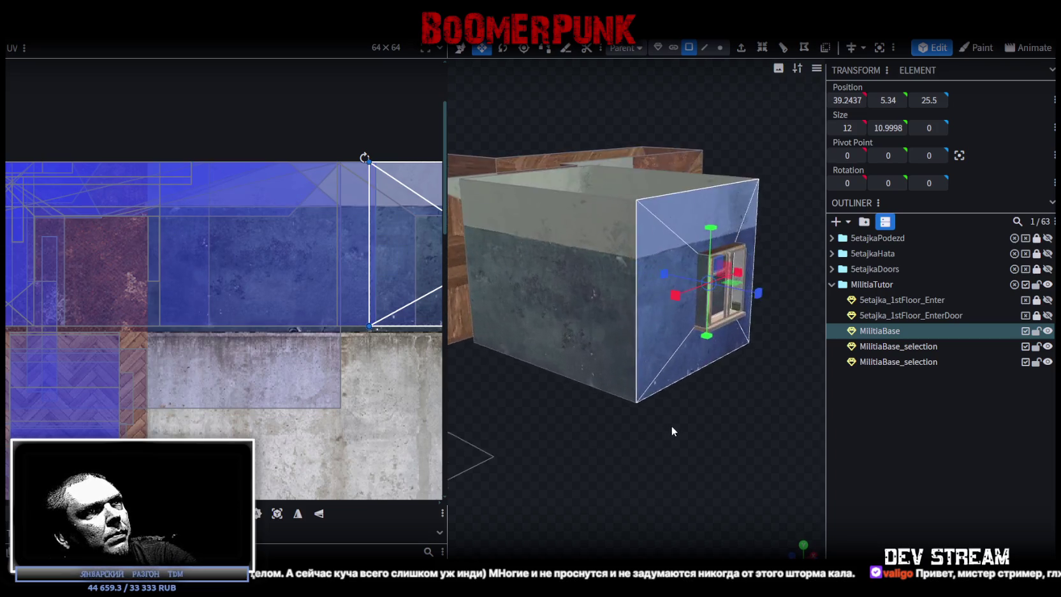
{"action": "scroll", "coordinate": [668, 428], "scroll_direction": "up", "scroll_amount": 2}
{"action": "scroll", "coordinate": [631, 436], "scroll_direction": "up", "scroll_amount": 2}
Mirror the window wall's UV with Mirror X and shift the mirrored mapping right
{"action": "mouse_move", "coordinate": [584, 443]}
{"action": "left_mouse_down"}
{"action": "mouse_move", "coordinate": [568, 454]}
{"action": "mouse_move", "coordinate": [617, 425]}
{"action": "mouse_move", "coordinate": [547, 271]}
{"action": "left_mouse_up"}
{"action": "mouse_move", "coordinate": [569, 352]}
{"action": "left_mouse_down"}
{"action": "mouse_move", "coordinate": [613, 412]}
{"action": "mouse_move", "coordinate": [663, 405]}
{"action": "mouse_move", "coordinate": [699, 375]}
{"action": "left_mouse_up"}
{"action": "scroll", "coordinate": [380, 265], "scroll_direction": "right", "scroll_amount": 1, "text": "shift"}
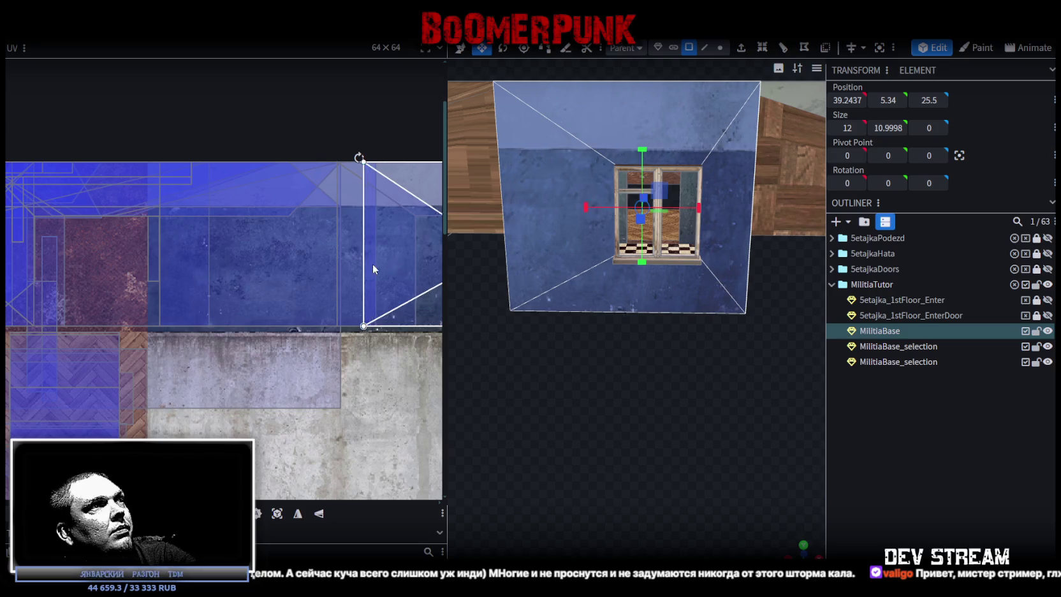
{"action": "scroll", "coordinate": [372, 265], "scroll_direction": "right", "scroll_amount": 2, "text": "shift"}
{"action": "scroll", "coordinate": [351, 274], "scroll_direction": "right", "scroll_amount": 5, "text": "shift"}
{"action": "left_click_drag", "start_coordinate": [336, 287], "coordinate": [343, 287]}
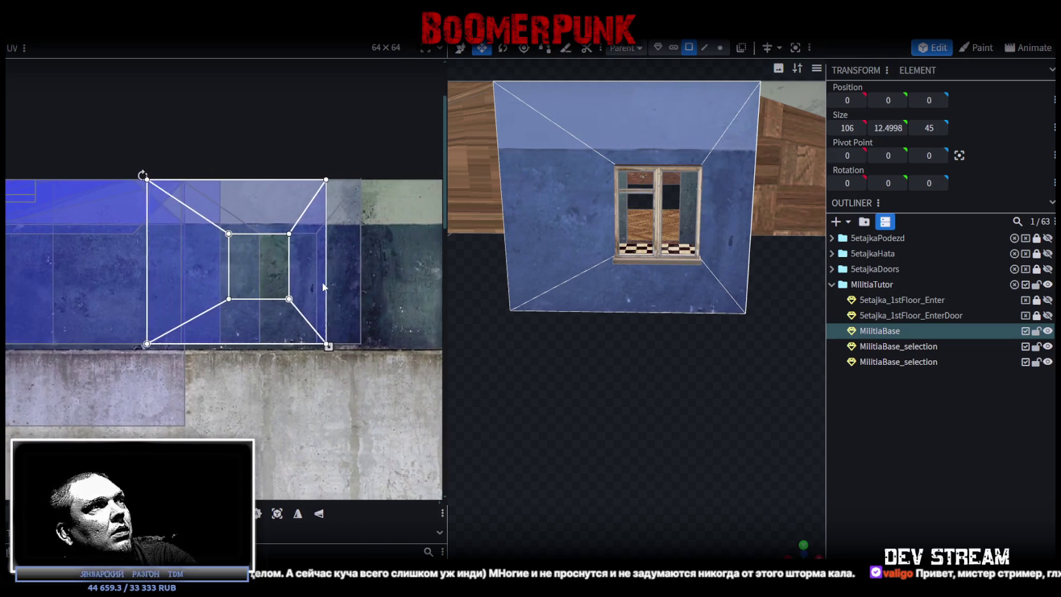
{"action": "left_click", "coordinate": [299, 514]}
{"action": "scroll", "coordinate": [224, 319], "scroll_direction": "right", "scroll_amount": 5, "text": "shift"}
{"action": "left_click_drag", "start_coordinate": [204, 300], "coordinate": [270, 295]}
Review the two-tone plaster walls and select the room's front face and window element
{"action": "scroll", "coordinate": [291, 277], "scroll_direction": "up", "scroll_amount": 3}
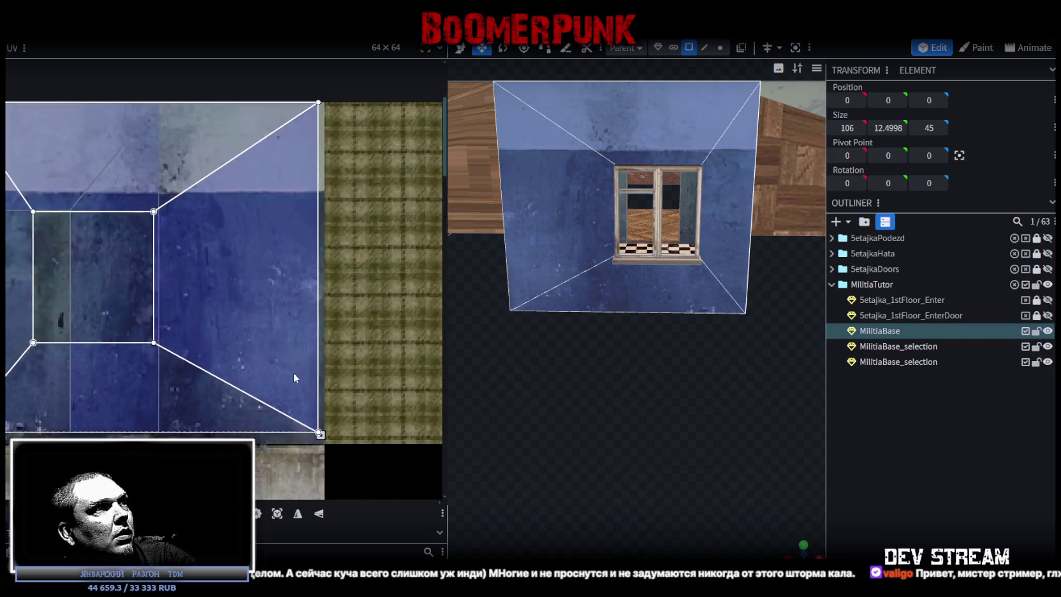
{"action": "scroll", "coordinate": [293, 372], "scroll_direction": "up", "scroll_amount": 3}
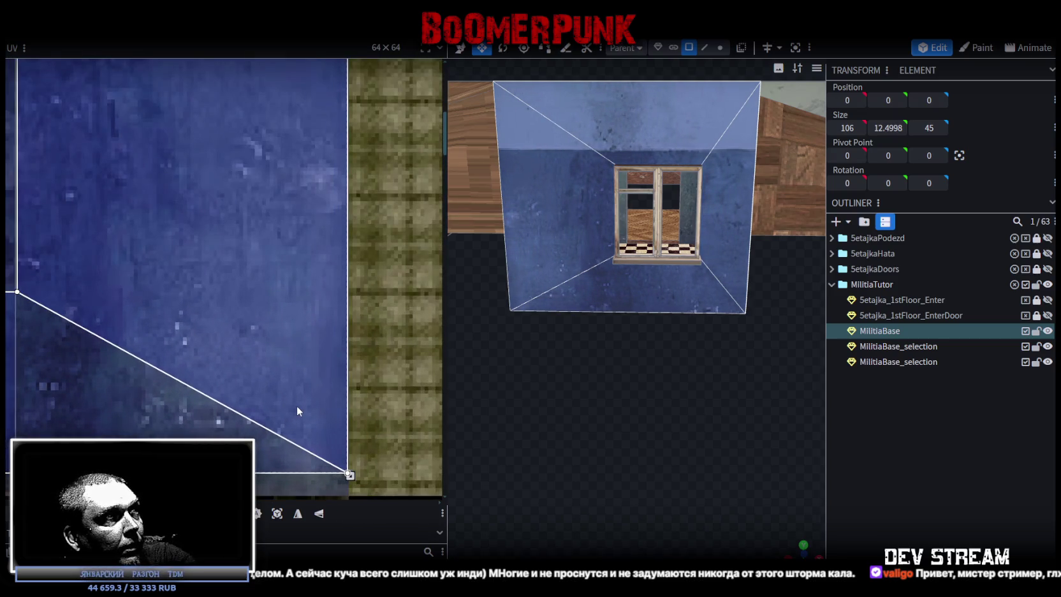
{"action": "scroll", "coordinate": [297, 405], "scroll_direction": "up", "scroll_amount": 2}
{"action": "scroll", "coordinate": [326, 377], "scroll_direction": "up", "scroll_amount": 1}
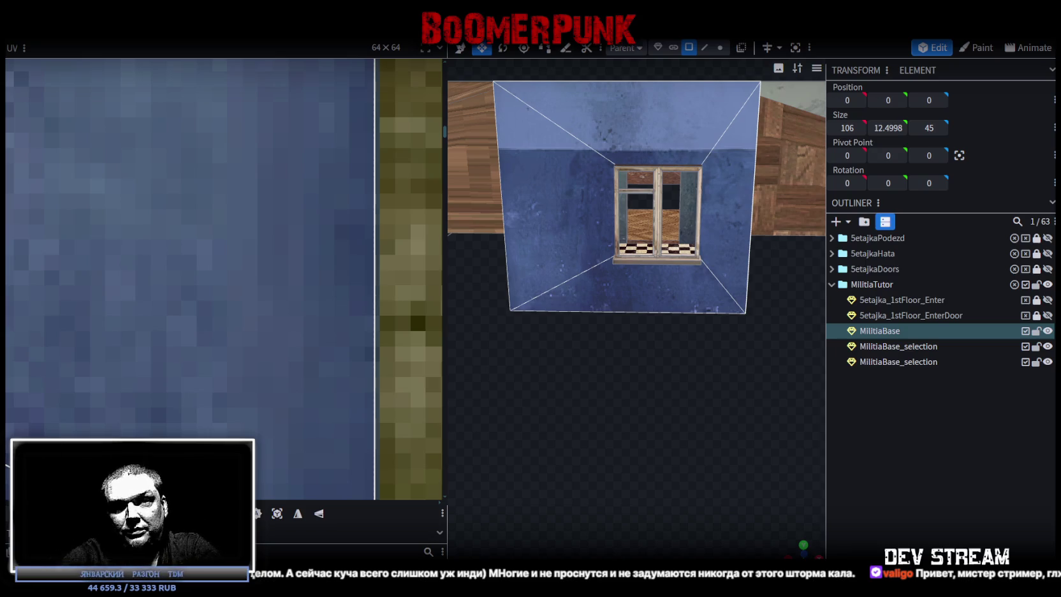
{"action": "scroll", "coordinate": [644, 370], "scroll_direction": "down", "scroll_amount": 2}
{"action": "mouse_move", "coordinate": [644, 369]}
{"action": "left_mouse_down"}
{"action": "mouse_move", "coordinate": [708, 392]}
{"action": "mouse_move", "coordinate": [683, 417]}
{"action": "mouse_move", "coordinate": [590, 406]}
{"action": "mouse_move", "coordinate": [644, 483]}
{"action": "left_mouse_up"}
{"action": "left_click", "coordinate": [650, 302]}
{"action": "mouse_move", "coordinate": [649, 302]}
{"action": "left_mouse_down"}
{"action": "mouse_move", "coordinate": [566, 475]}
{"action": "mouse_move", "coordinate": [633, 524]}
{"action": "mouse_move", "coordinate": [686, 458]}
{"action": "mouse_move", "coordinate": [622, 433]}
{"action": "mouse_move", "coordinate": [532, 460]}
{"action": "mouse_move", "coordinate": [692, 356]}
{"action": "mouse_move", "coordinate": [586, 484]}
{"action": "mouse_move", "coordinate": [586, 451]}
{"action": "mouse_move", "coordinate": [651, 423]}
{"action": "left_mouse_up"}
{"action": "left_click", "coordinate": [692, 356]}
Assign the Build0tutor.png texture to the window's side face
{"action": "left_click", "coordinate": [652, 414]}
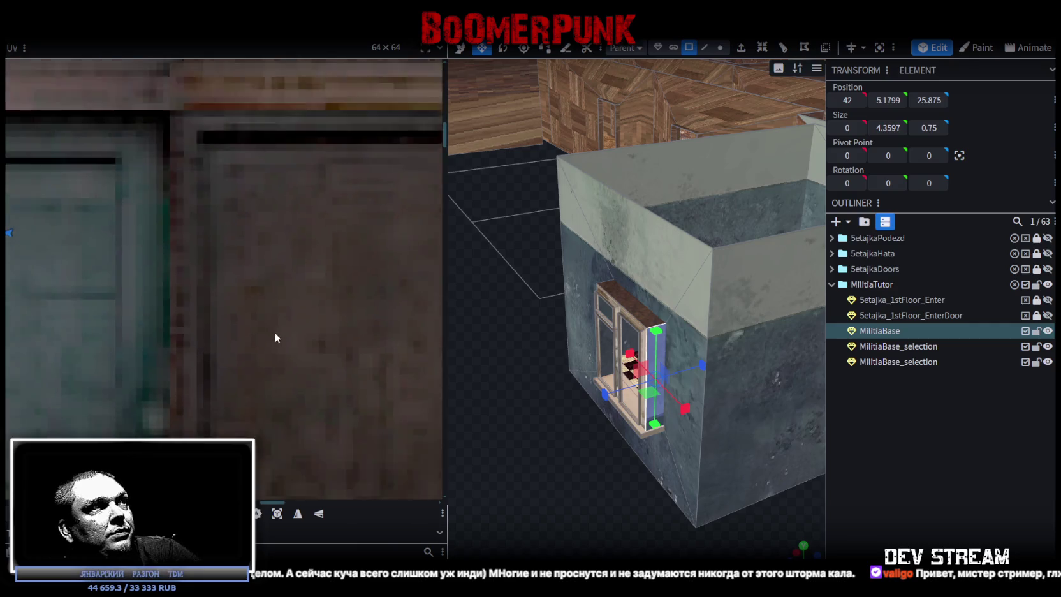
{"action": "scroll", "coordinate": [255, 323], "scroll_direction": "down", "scroll_amount": 3}
{"action": "scroll", "coordinate": [251, 318], "scroll_direction": "down", "scroll_amount": 2}
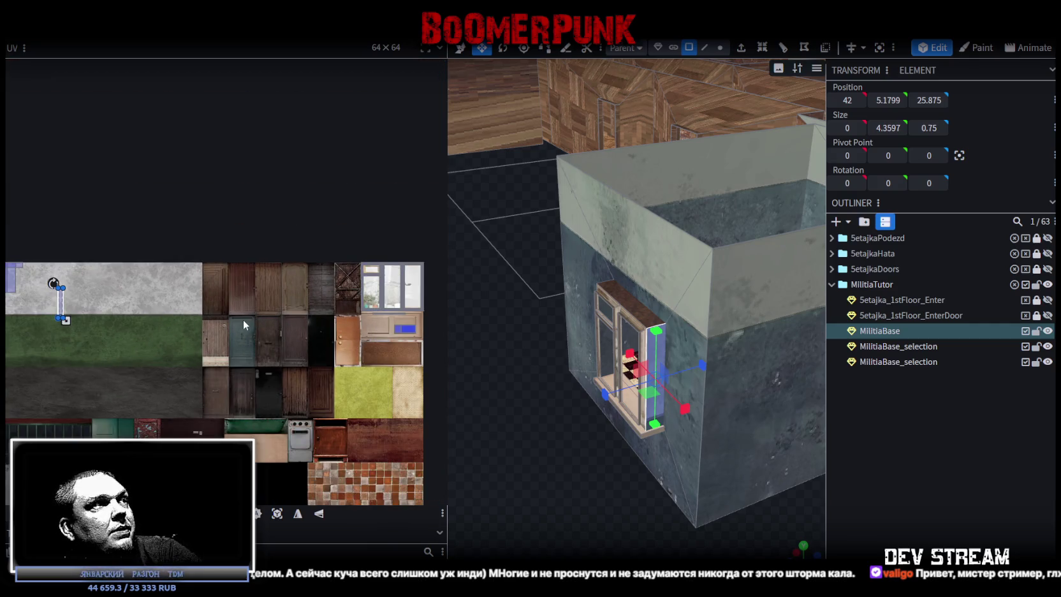
{"action": "scroll", "coordinate": [243, 318], "scroll_direction": "down", "scroll_amount": 1}
{"action": "left_click_drag", "start_coordinate": [655, 408], "coordinate": [695, 349]}
{"action": "right_click", "coordinate": [677, 346]}
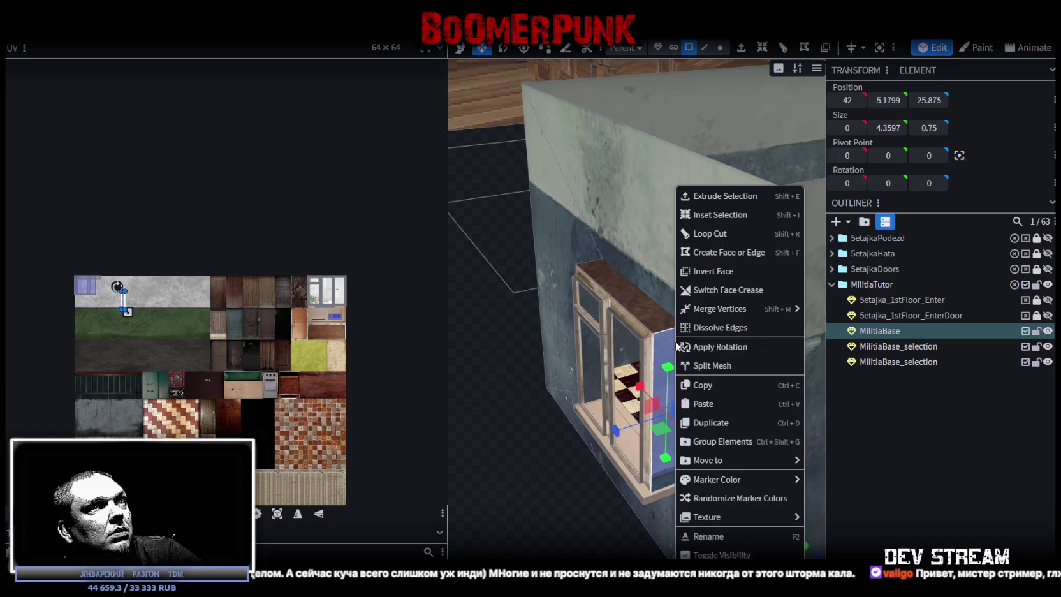
{"action": "mouse_move", "coordinate": [738, 517]}
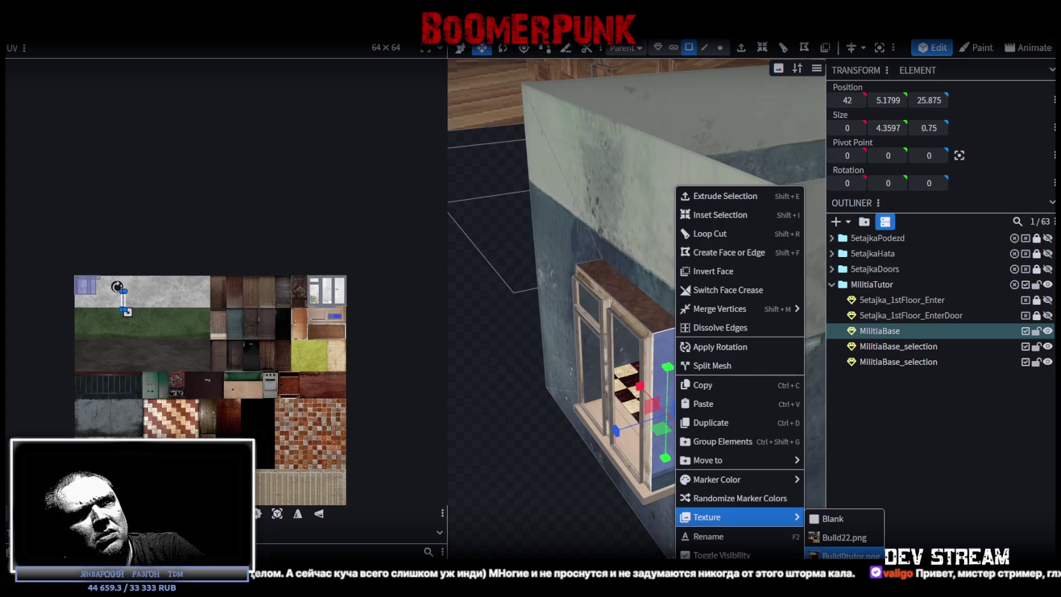
{"action": "left_click", "coordinate": [842, 553]}
Orbit to a higher view to check the window and select the box's front face
{"action": "scroll", "coordinate": [128, 297], "scroll_direction": "up", "scroll_amount": 3}
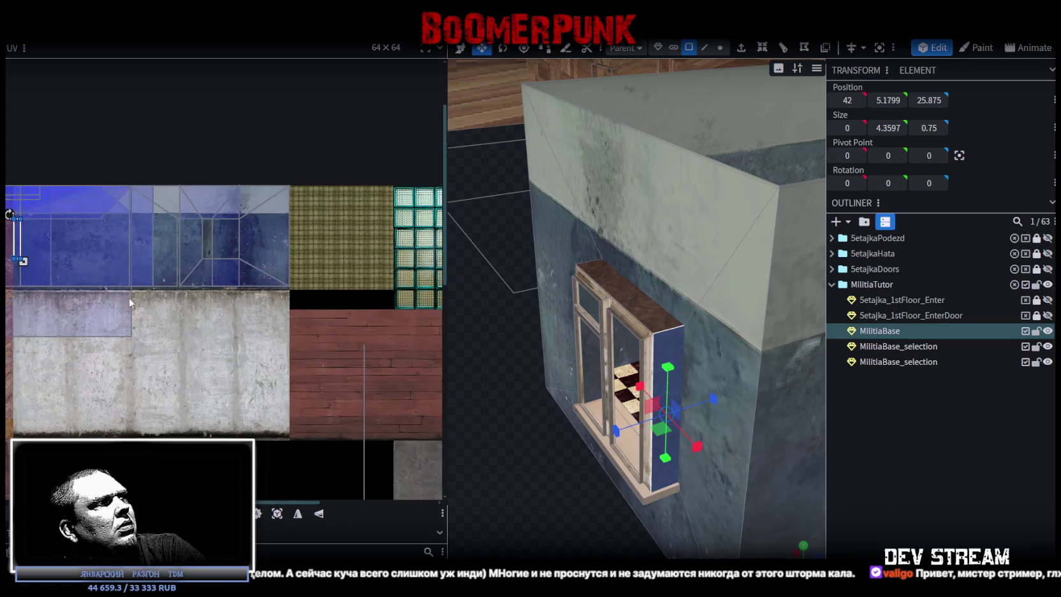
{"action": "scroll", "coordinate": [44, 293], "scroll_direction": "up", "scroll_amount": 2}
{"action": "scroll", "coordinate": [145, 224], "scroll_direction": "up", "scroll_amount": 3}
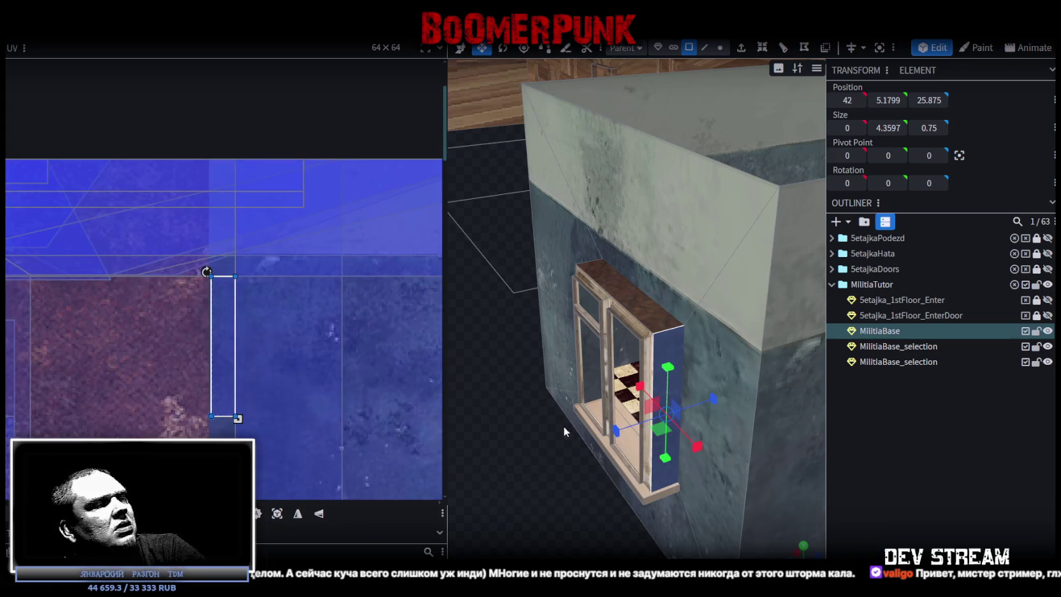
{"action": "scroll", "coordinate": [556, 501], "scroll_direction": "down", "scroll_amount": 3}
{"action": "mouse_move", "coordinate": [557, 502]}
{"action": "left_mouse_down"}
{"action": "mouse_move", "coordinate": [641, 512]}
{"action": "mouse_move", "coordinate": [650, 396]}
{"action": "left_mouse_up"}
{"action": "left_click", "coordinate": [651, 396]}
{"action": "left_click_drag", "start_coordinate": [650, 487], "coordinate": [644, 459]}
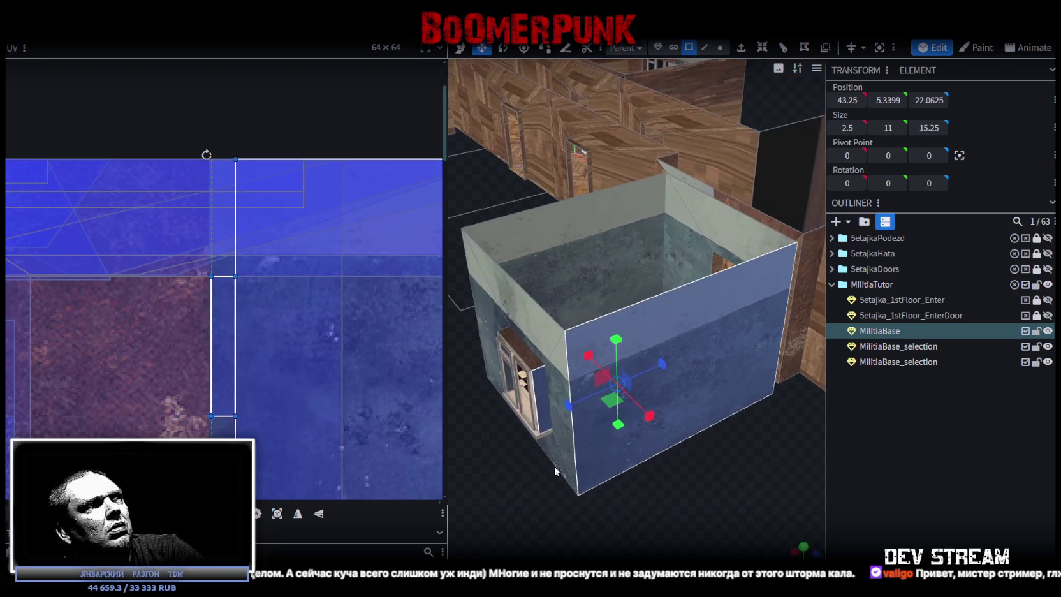
Slide the front wall face's plaster mapping sideways until the pattern lines up
{"action": "scroll", "coordinate": [335, 384], "scroll_direction": "down", "scroll_amount": 3}
{"action": "scroll", "coordinate": [336, 386], "scroll_direction": "up", "scroll_amount": 2}
{"action": "mouse_move", "coordinate": [162, 327]}
{"action": "left_mouse_down"}
{"action": "mouse_move", "coordinate": [319, 328]}
{"action": "mouse_move", "coordinate": [301, 316]}
{"action": "left_mouse_up"}
{"action": "mouse_move", "coordinate": [638, 514]}
{"action": "left_mouse_down"}
{"action": "mouse_move", "coordinate": [779, 541]}
{"action": "mouse_move", "coordinate": [678, 487]}
{"action": "left_mouse_up"}
{"action": "scroll", "coordinate": [678, 486], "scroll_direction": "up", "scroll_amount": 3}
{"action": "scroll", "coordinate": [668, 491], "scroll_direction": "up", "scroll_amount": 3}
{"action": "scroll", "coordinate": [677, 494], "scroll_direction": "up", "scroll_amount": 1}
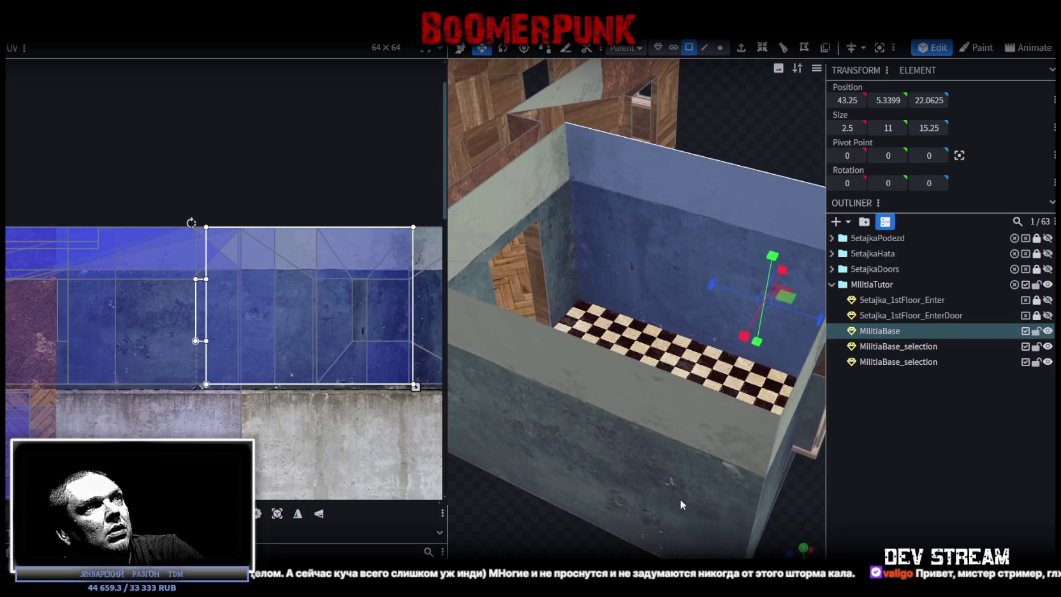
{"action": "scroll", "coordinate": [680, 499], "scroll_direction": "up", "scroll_amount": 3}
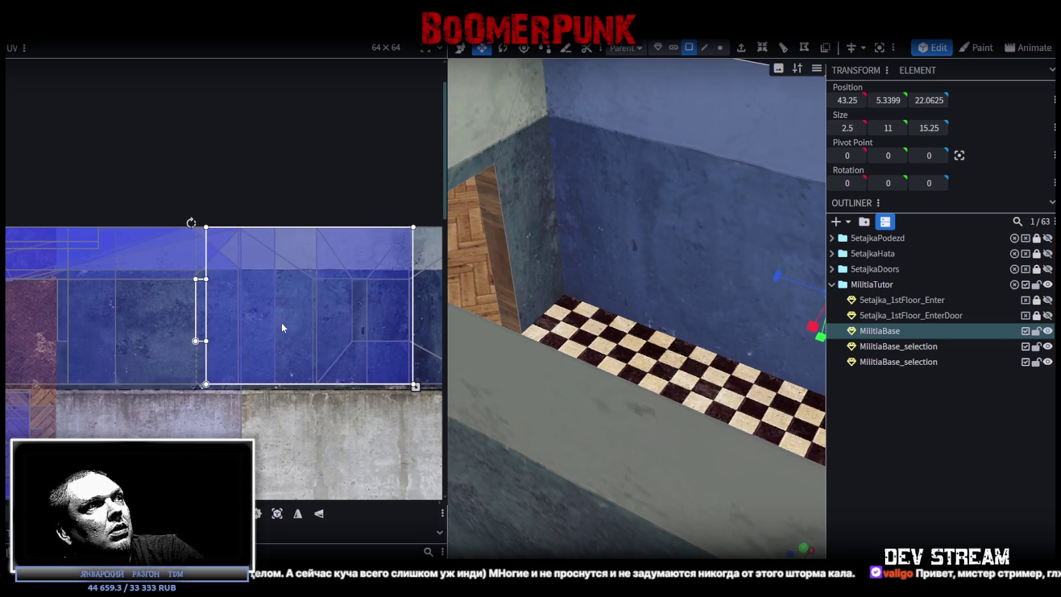
{"action": "left_click_drag", "start_coordinate": [294, 314], "coordinate": [307, 310]}
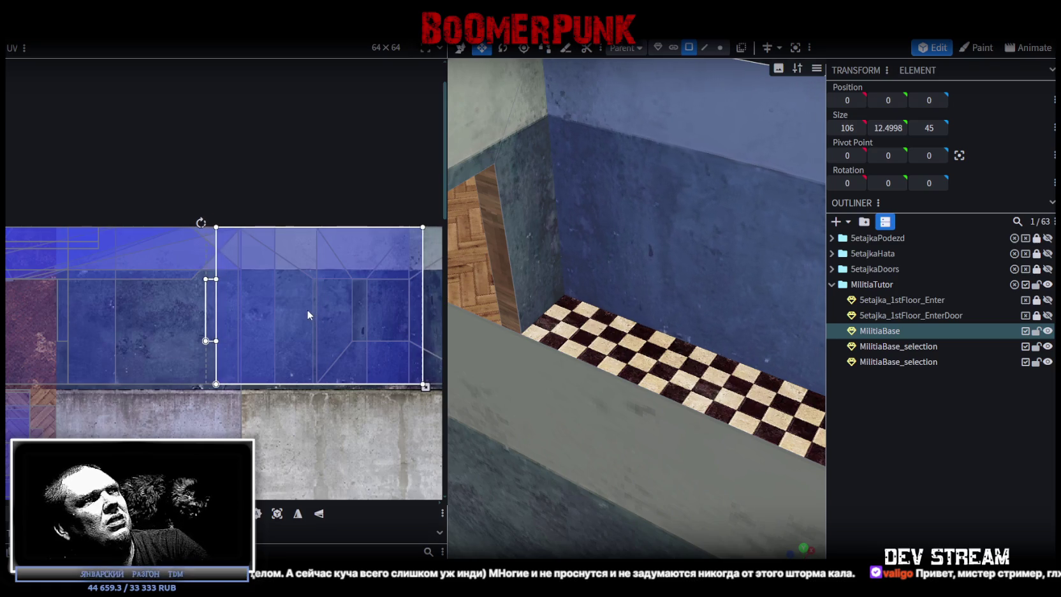
{"action": "scroll", "coordinate": [578, 411], "scroll_direction": "down", "scroll_amount": 5}
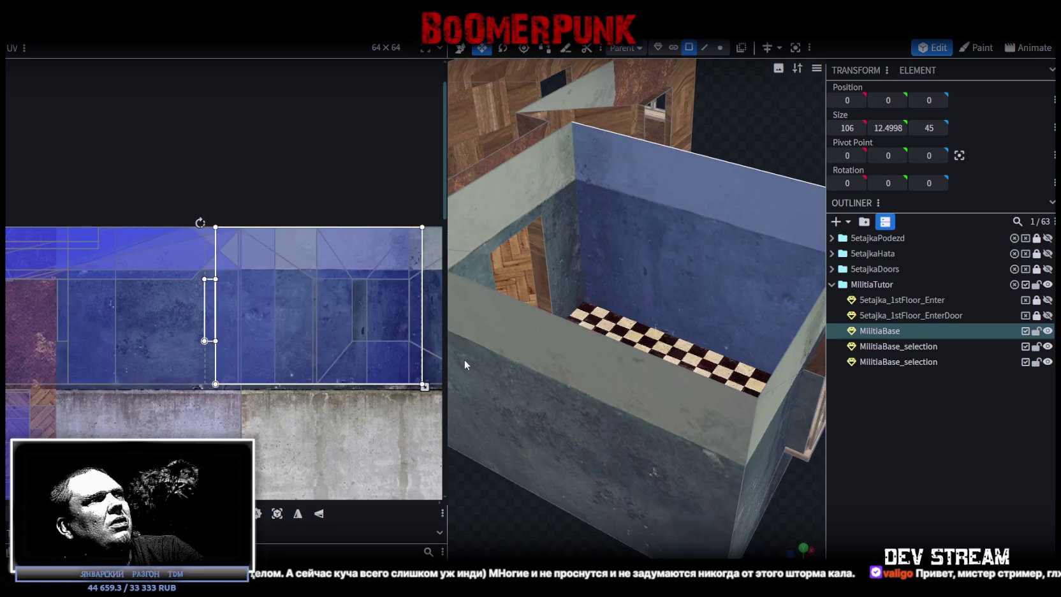
{"action": "left_click_drag", "start_coordinate": [361, 335], "coordinate": [348, 336]}
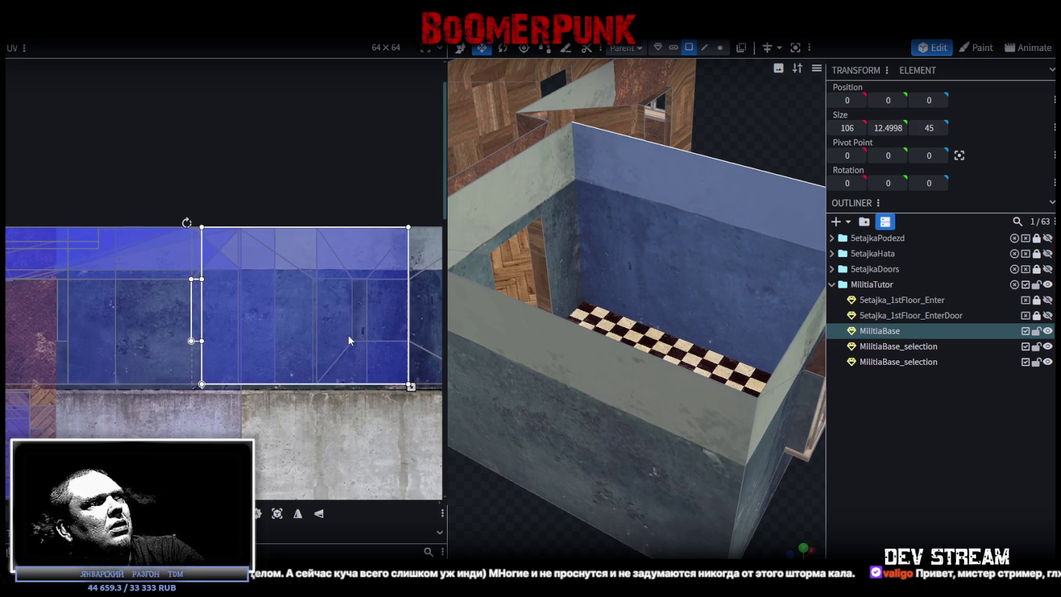
{"action": "left_click_drag", "start_coordinate": [348, 334], "coordinate": [342, 335]}
{"action": "mouse_move", "coordinate": [548, 424]}
{"action": "left_mouse_down"}
{"action": "mouse_move", "coordinate": [566, 461]}
{"action": "mouse_move", "coordinate": [564, 411]}
{"action": "left_mouse_up"}
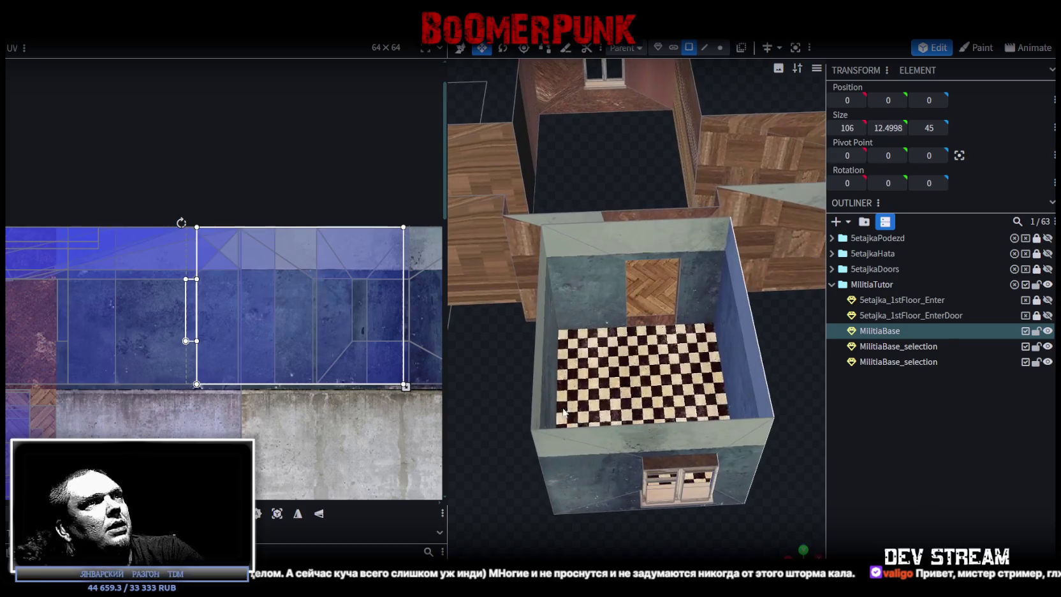
Shift the back wall face's plaster mapping slightly right, then clear the selection
{"action": "left_click", "coordinate": [607, 276]}
{"action": "left_click_drag", "start_coordinate": [382, 297], "coordinate": [409, 290]}
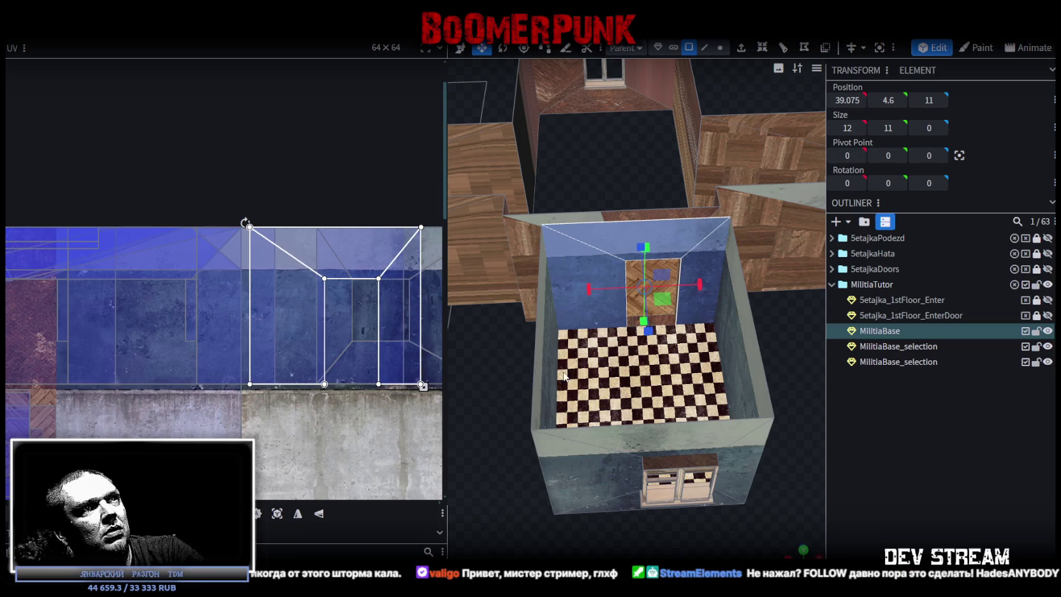
{"action": "left_click_drag", "start_coordinate": [786, 411], "coordinate": [836, 411]}
{"action": "left_click", "coordinate": [949, 463]}
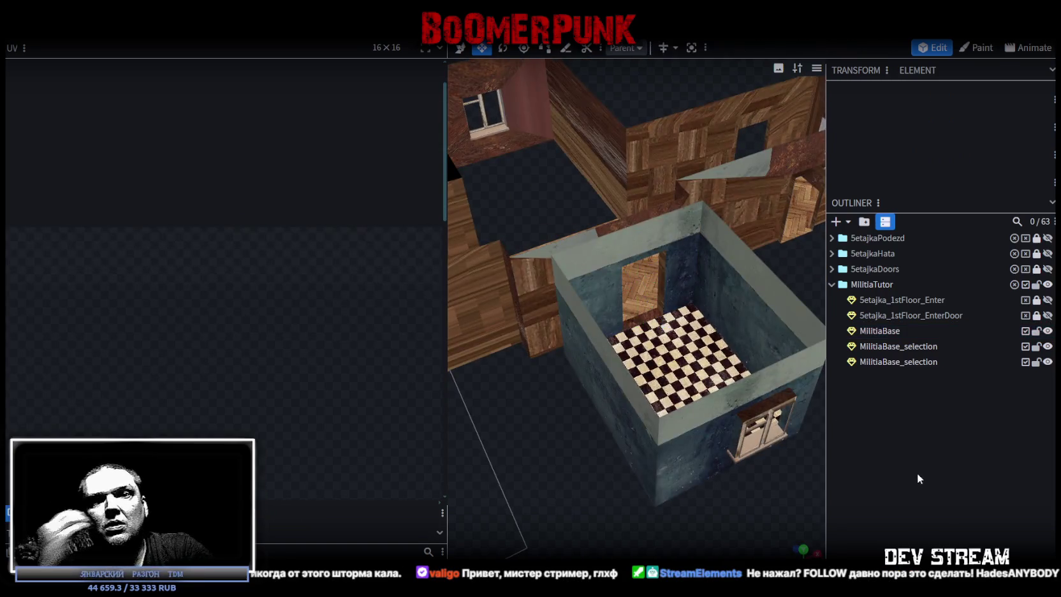
Select the small face beside the room's front opening, viewed from above the checkered floor
{"action": "scroll", "coordinate": [670, 487], "scroll_direction": "down", "scroll_amount": 3}
{"action": "mouse_move", "coordinate": [571, 495]}
{"action": "left_mouse_down"}
{"action": "mouse_move", "coordinate": [616, 463]}
{"action": "mouse_move", "coordinate": [621, 480]}
{"action": "left_mouse_up"}
{"action": "scroll", "coordinate": [599, 468], "scroll_direction": "up", "scroll_amount": 2}
{"action": "left_click", "coordinate": [642, 417]}
{"action": "mouse_move", "coordinate": [642, 417]}
{"action": "left_mouse_down"}
{"action": "mouse_move", "coordinate": [654, 450]}
{"action": "mouse_move", "coordinate": [630, 335]}
{"action": "left_mouse_up"}
{"action": "mouse_move", "coordinate": [667, 253]}
{"action": "left_mouse_down"}
{"action": "mouse_move", "coordinate": [775, 210]}
{"action": "mouse_move", "coordinate": [592, 220]}
{"action": "mouse_move", "coordinate": [636, 394]}
{"action": "mouse_move", "coordinate": [724, 417]}
{"action": "mouse_move", "coordinate": [665, 321]}
{"action": "mouse_move", "coordinate": [754, 288]}
{"action": "mouse_move", "coordinate": [749, 369]}
{"action": "left_mouse_up"}
{"action": "left_click", "coordinate": [666, 320]}
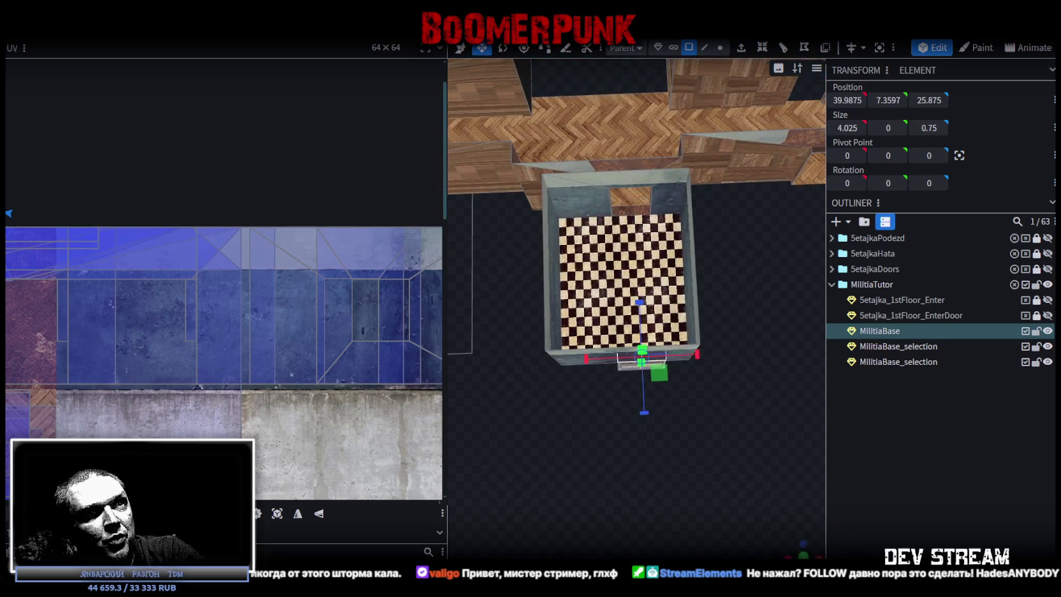
Zoom into that face's UV area and nudge it slightly down on the blue plaster
{"action": "left_click", "coordinate": [801, 549]}
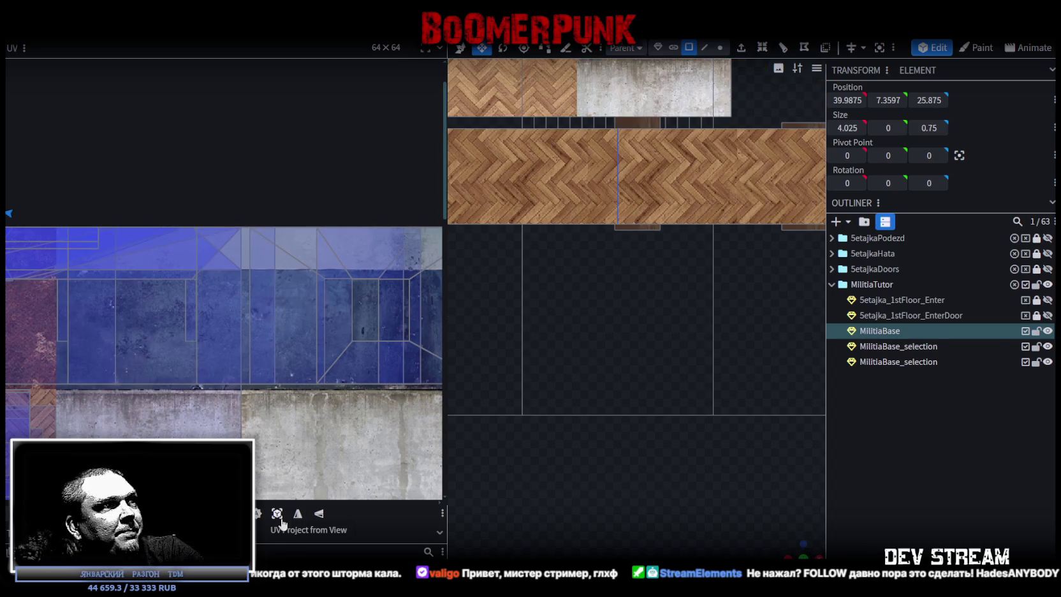
{"action": "scroll", "coordinate": [268, 457], "scroll_direction": "down", "scroll_amount": 2}
{"action": "scroll", "coordinate": [119, 256], "scroll_direction": "up", "scroll_amount": 2}
{"action": "scroll", "coordinate": [224, 241], "scroll_direction": "up", "scroll_amount": 2}
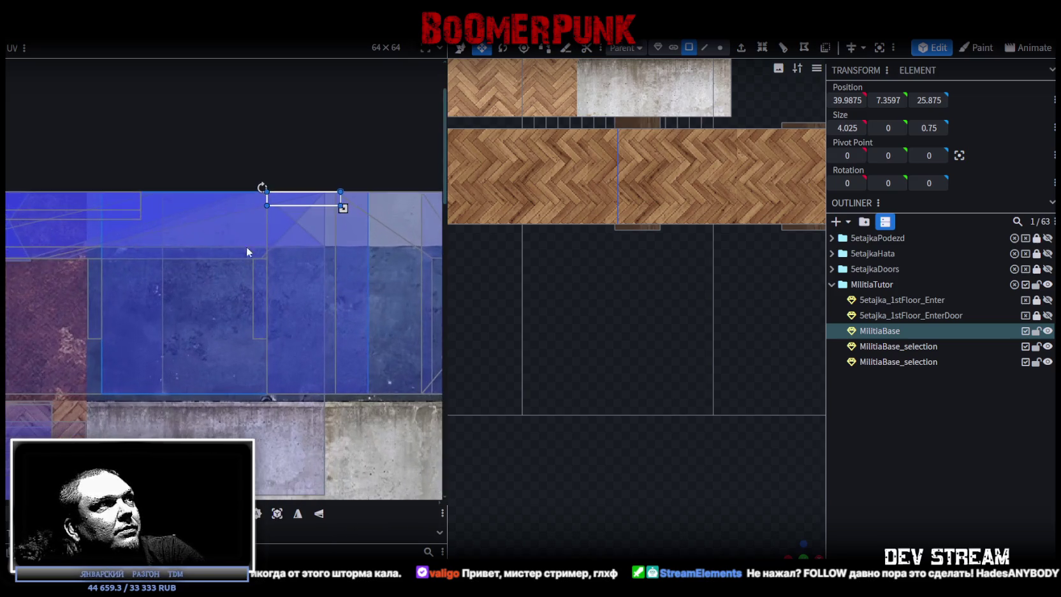
{"action": "scroll", "coordinate": [177, 240], "scroll_direction": "right", "scroll_amount": 1}
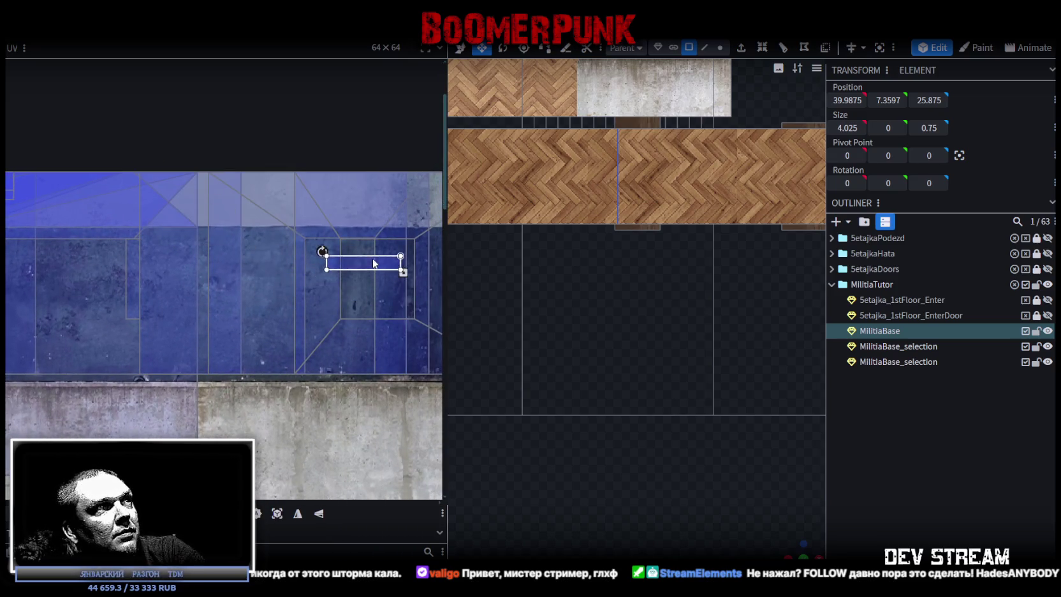
{"action": "scroll", "coordinate": [357, 241], "scroll_direction": "up", "scroll_amount": 5}
{"action": "left_click_drag", "start_coordinate": [197, 236], "coordinate": [203, 223]}
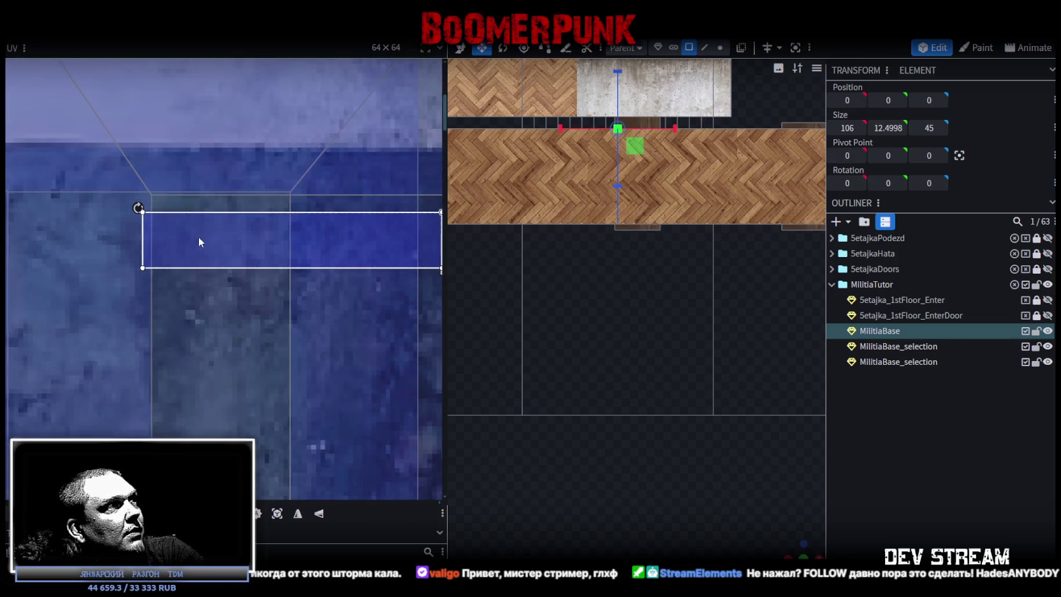
{"action": "scroll", "coordinate": [168, 186], "scroll_direction": "up", "scroll_amount": 2}
{"action": "scroll", "coordinate": [155, 227], "scroll_direction": "up", "scroll_amount": 2}
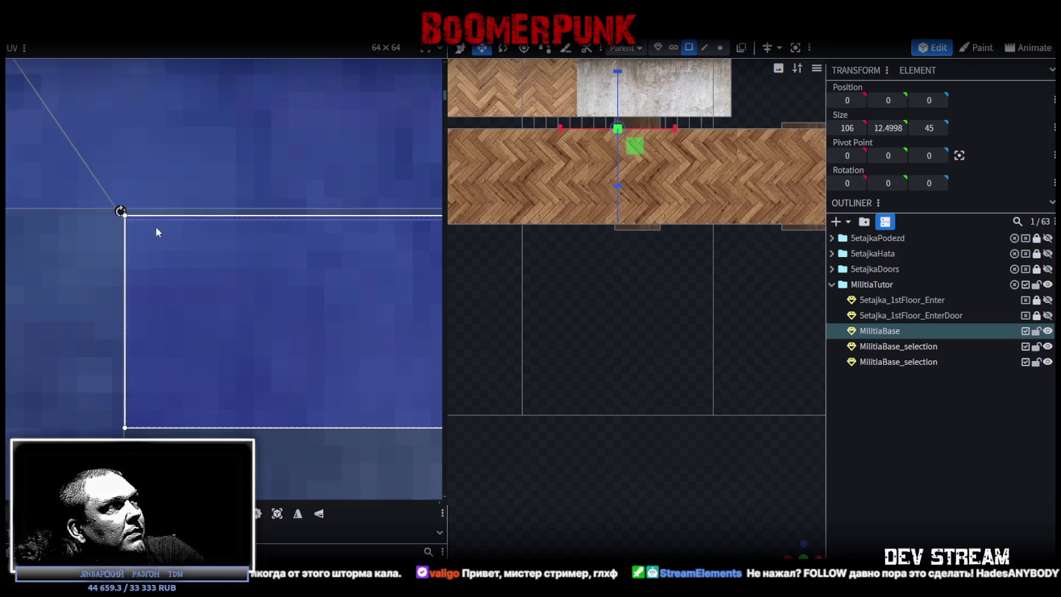
{"action": "left_click_drag", "start_coordinate": [152, 248], "coordinate": [149, 244]}
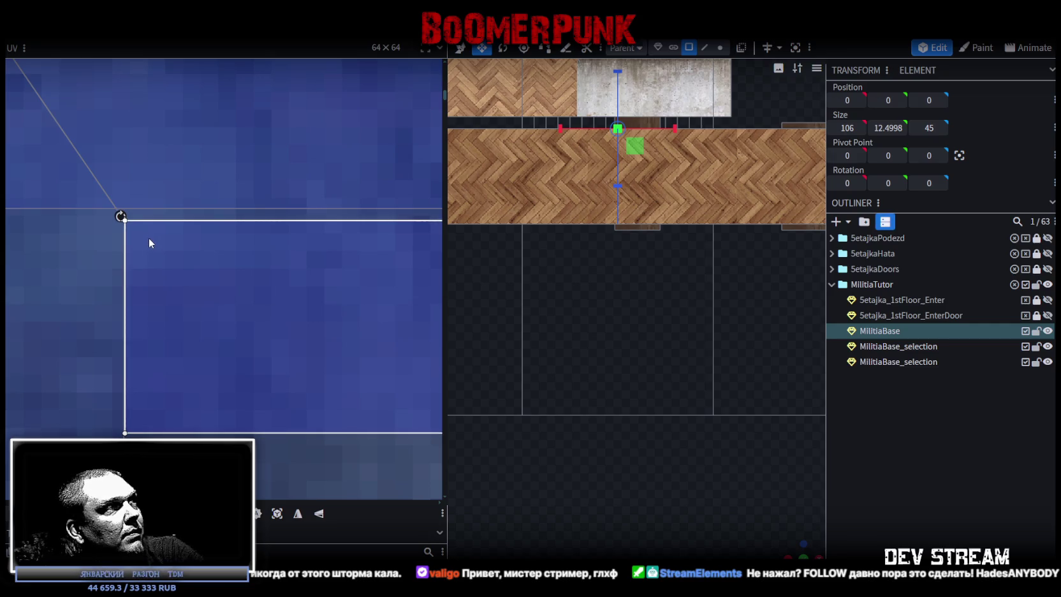
Return to an angled view of the building and deselect MilitiaBase
{"action": "scroll", "coordinate": [220, 307], "scroll_direction": "down", "scroll_amount": 2}
{"action": "scroll", "coordinate": [210, 302], "scroll_direction": "down", "scroll_amount": 3}
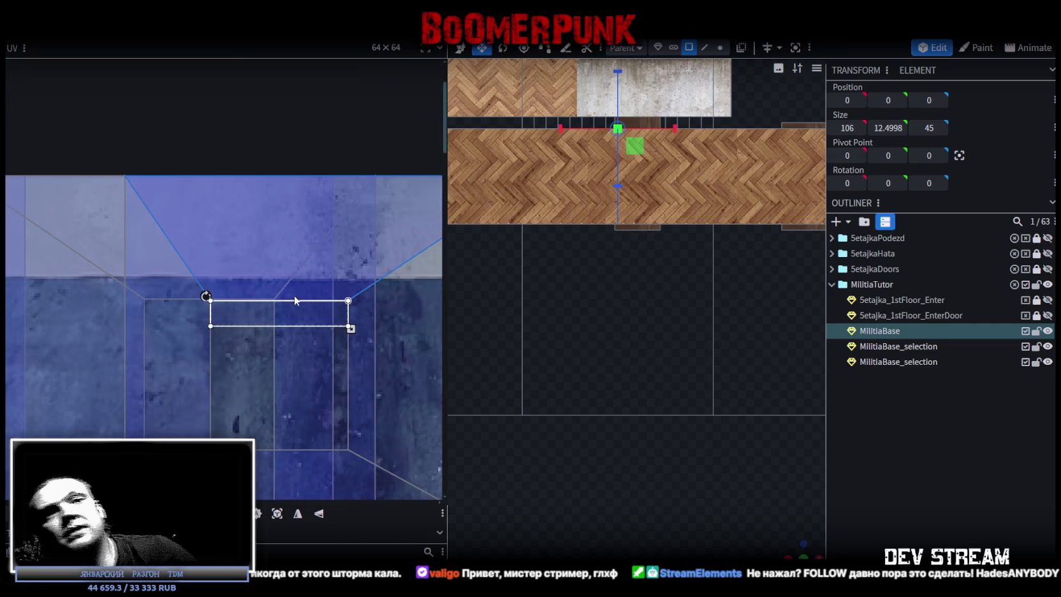
{"action": "scroll", "coordinate": [703, 449], "scroll_direction": "down", "scroll_amount": 3}
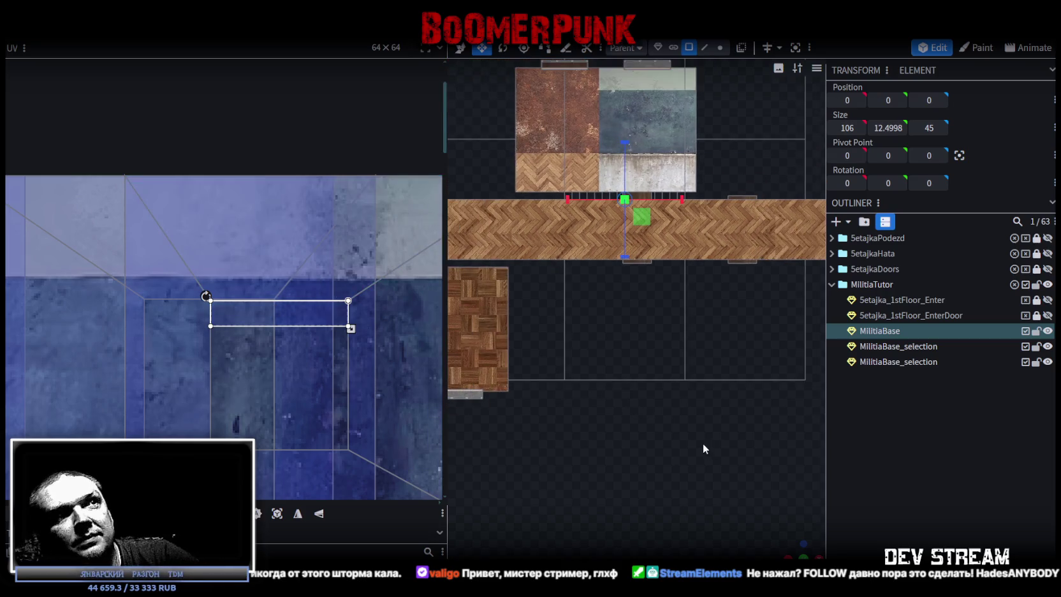
{"action": "mouse_move", "coordinate": [625, 497]}
{"action": "left_mouse_down"}
{"action": "mouse_move", "coordinate": [717, 421]}
{"action": "mouse_move", "coordinate": [688, 452]}
{"action": "mouse_move", "coordinate": [631, 452]}
{"action": "left_mouse_up"}
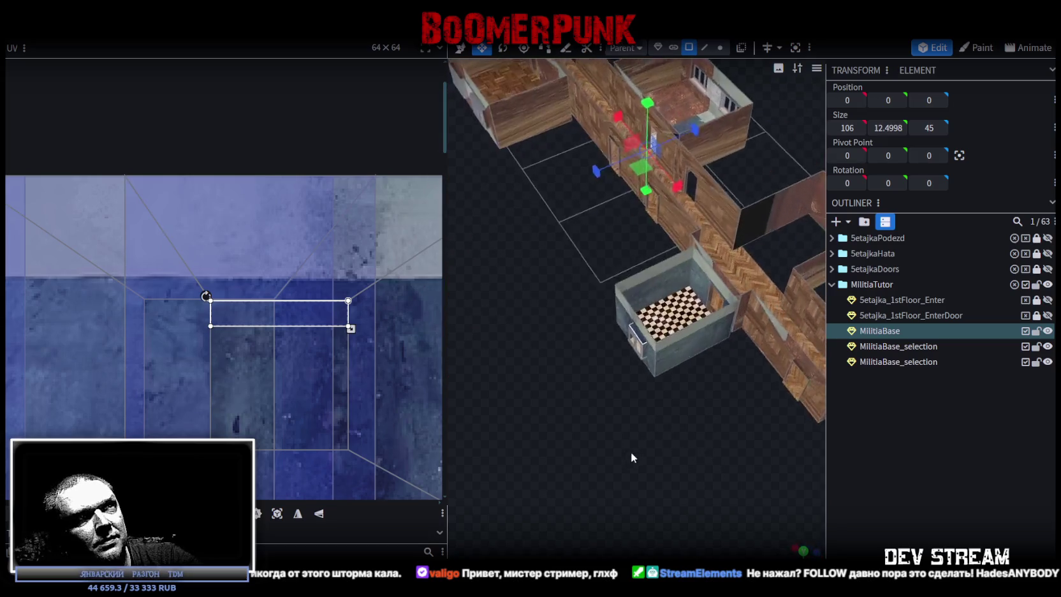
{"action": "scroll", "coordinate": [595, 434], "scroll_direction": "up", "scroll_amount": 5}
{"action": "scroll", "coordinate": [595, 435], "scroll_direction": "up", "scroll_amount": 2}
{"action": "left_click", "coordinate": [644, 515]}
{"action": "left_click_drag", "start_coordinate": [644, 515], "coordinate": [781, 276]}
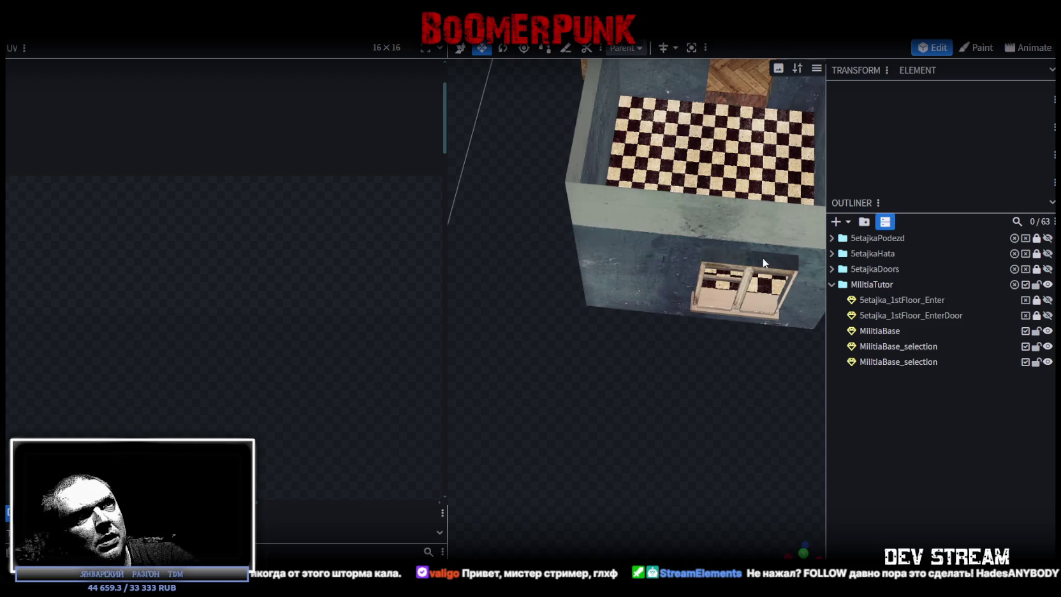
Briefly select the window in the room's front wall, deselect it, and orbit to a new angle
{"action": "left_click", "coordinate": [763, 259]}
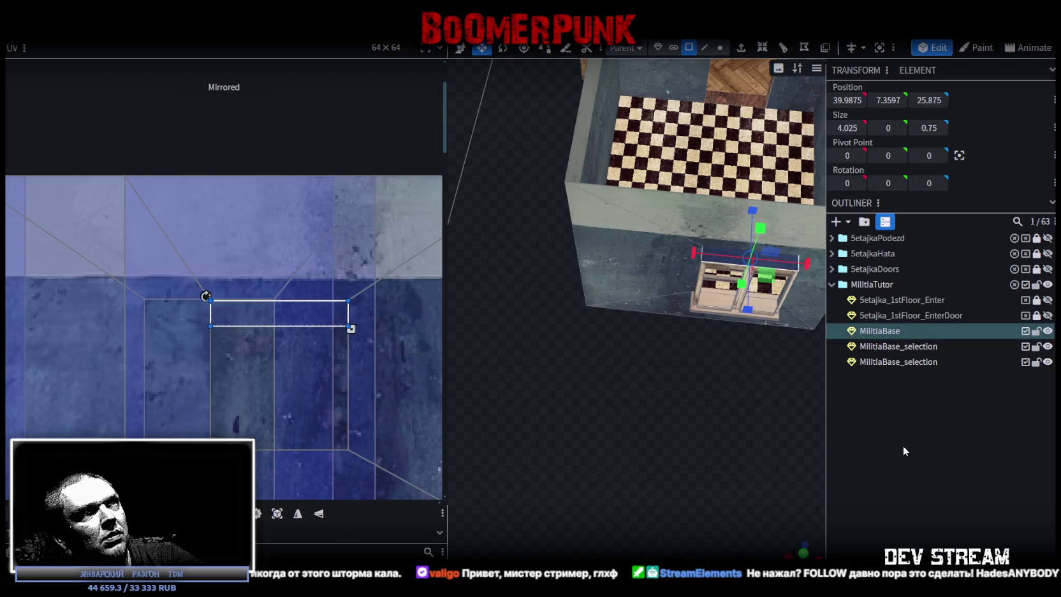
{"action": "left_click", "coordinate": [902, 450]}
{"action": "mouse_move", "coordinate": [705, 454]}
{"action": "left_mouse_down"}
{"action": "mouse_move", "coordinate": [711, 396]}
{"action": "mouse_move", "coordinate": [566, 445]}
{"action": "mouse_move", "coordinate": [740, 460]}
{"action": "mouse_move", "coordinate": [759, 444]}
{"action": "mouse_move", "coordinate": [582, 429]}
{"action": "mouse_move", "coordinate": [793, 460]}
{"action": "mouse_move", "coordinate": [767, 444]}
{"action": "mouse_move", "coordinate": [754, 461]}
{"action": "mouse_move", "coordinate": [812, 452]}
{"action": "mouse_move", "coordinate": [792, 491]}
{"action": "mouse_move", "coordinate": [646, 509]}
{"action": "mouse_move", "coordinate": [616, 439]}
{"action": "mouse_move", "coordinate": [744, 443]}
{"action": "mouse_move", "coordinate": [734, 418]}
{"action": "mouse_move", "coordinate": [604, 530]}
{"action": "mouse_move", "coordinate": [507, 517]}
{"action": "mouse_move", "coordinate": [566, 501]}
{"action": "mouse_move", "coordinate": [547, 458]}
{"action": "mouse_move", "coordinate": [646, 465]}
{"action": "mouse_move", "coordinate": [582, 282]}
{"action": "left_mouse_up"}
{"action": "scroll", "coordinate": [650, 494], "scroll_direction": "up", "scroll_amount": 3}
Select the doorway threshold face from above and show the whole texture atlas in the UV editor
{"action": "left_click", "coordinate": [581, 276]}
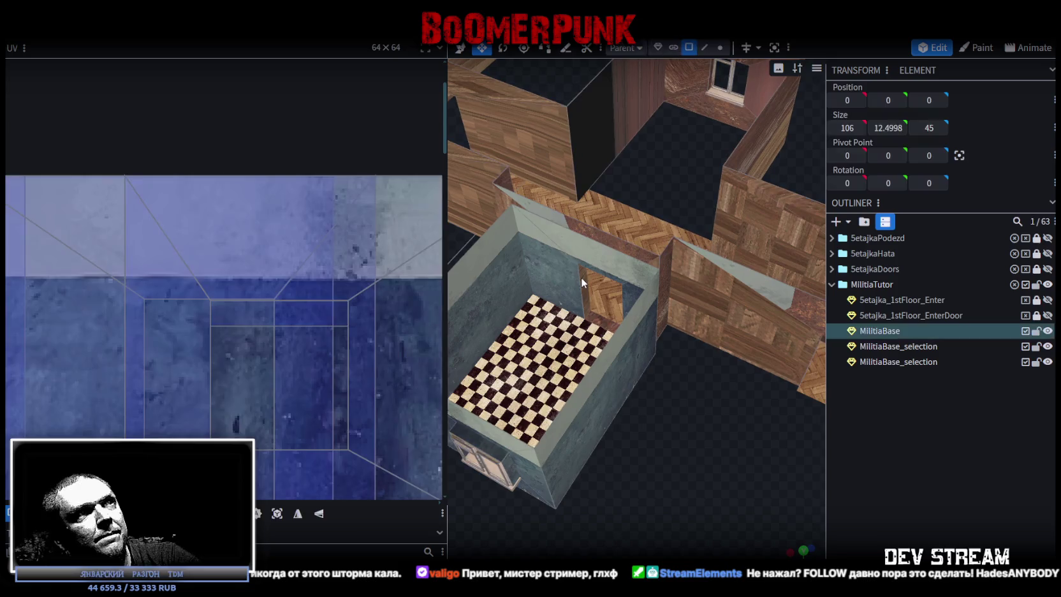
{"action": "mouse_move", "coordinate": [671, 458]}
{"action": "left_mouse_down"}
{"action": "mouse_move", "coordinate": [678, 477]}
{"action": "mouse_move", "coordinate": [643, 473]}
{"action": "mouse_move", "coordinate": [692, 447]}
{"action": "mouse_move", "coordinate": [653, 444]}
{"action": "left_mouse_up"}
{"action": "scroll", "coordinate": [663, 469], "scroll_direction": "up", "scroll_amount": 3}
{"action": "scroll", "coordinate": [688, 474], "scroll_direction": "up", "scroll_amount": 3}
{"action": "mouse_move", "coordinate": [688, 474]}
{"action": "left_mouse_down"}
{"action": "mouse_move", "coordinate": [697, 422]}
{"action": "mouse_move", "coordinate": [666, 321]}
{"action": "left_mouse_up"}
{"action": "mouse_move", "coordinate": [709, 444]}
{"action": "left_mouse_down"}
{"action": "mouse_move", "coordinate": [680, 417]}
{"action": "mouse_move", "coordinate": [663, 462]}
{"action": "mouse_move", "coordinate": [478, 429]}
{"action": "left_mouse_up"}
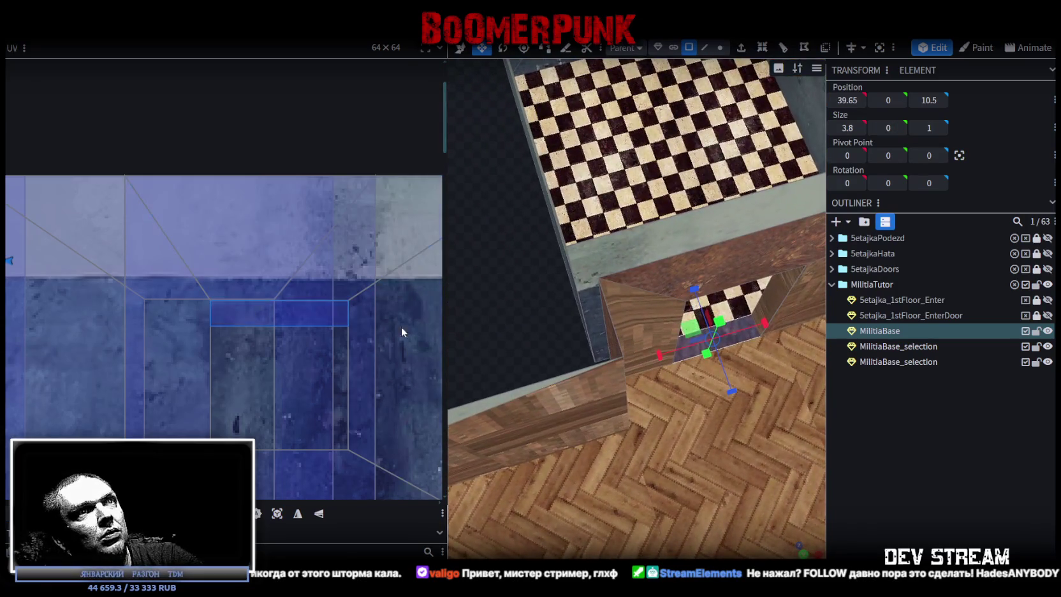
{"action": "scroll", "coordinate": [222, 304], "scroll_direction": "down", "scroll_amount": 3}
{"action": "scroll", "coordinate": [212, 306], "scroll_direction": "down", "scroll_amount": 2}
{"action": "scroll", "coordinate": [174, 334], "scroll_direction": "up", "scroll_amount": 2}
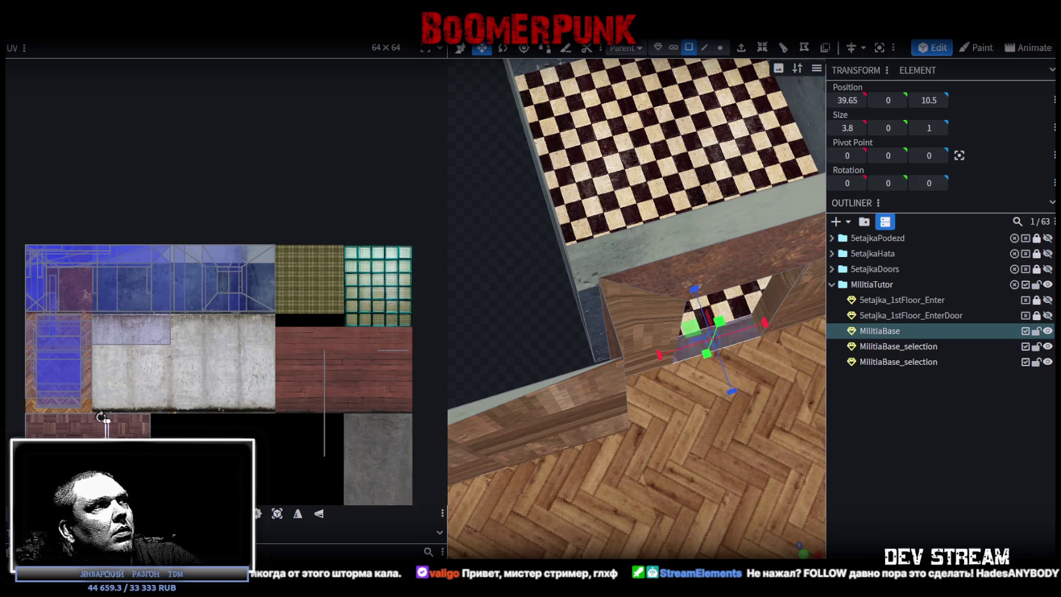
{"action": "scroll", "coordinate": [212, 423], "scroll_direction": "up", "scroll_amount": 2}
Move the threshold strip's UV onto the checker tile and fine-tune its position
{"action": "scroll", "coordinate": [223, 402], "scroll_direction": "up", "scroll_amount": 1}
{"action": "scroll", "coordinate": [238, 383], "scroll_direction": "up", "scroll_amount": 2}
{"action": "scroll", "coordinate": [282, 295], "scroll_direction": "up", "scroll_amount": 2}
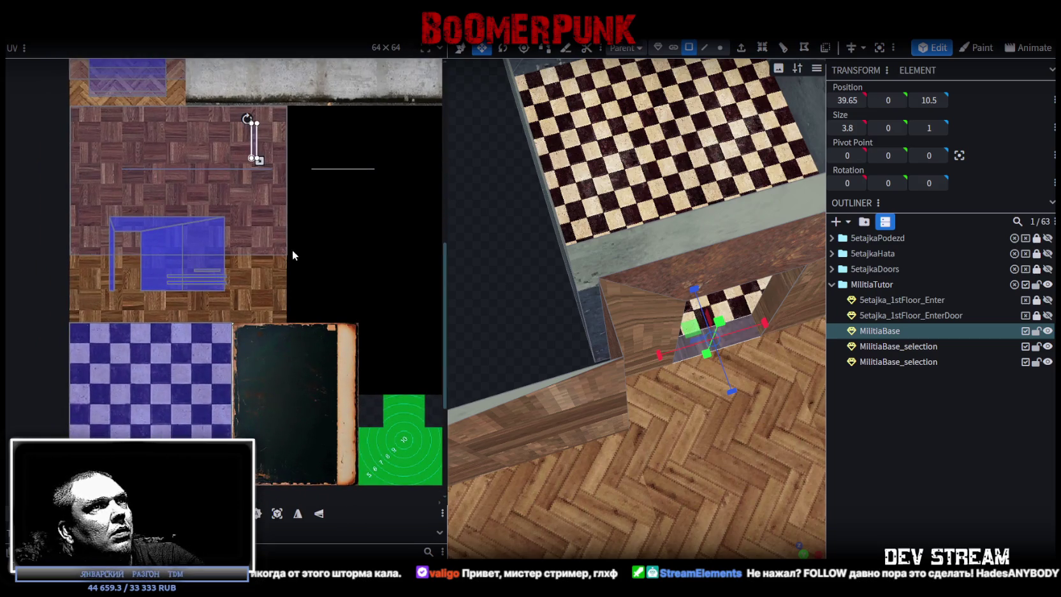
{"action": "mouse_move", "coordinate": [254, 154]}
{"action": "left_mouse_down"}
{"action": "mouse_move", "coordinate": [234, 368]}
{"action": "mouse_move", "coordinate": [217, 366]}
{"action": "left_mouse_up"}
{"action": "scroll", "coordinate": [224, 329], "scroll_direction": "up", "scroll_amount": 2}
{"action": "scroll", "coordinate": [224, 338], "scroll_direction": "up", "scroll_amount": 2}
{"action": "scroll", "coordinate": [230, 352], "scroll_direction": "up", "scroll_amount": 2}
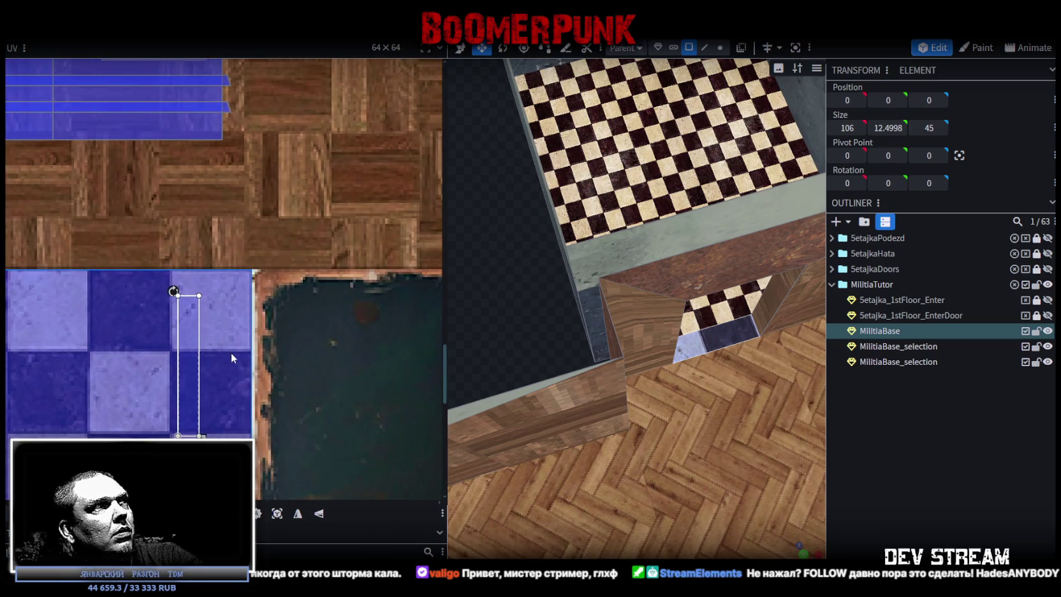
{"action": "left_click_drag", "start_coordinate": [185, 326], "coordinate": [181, 321]}
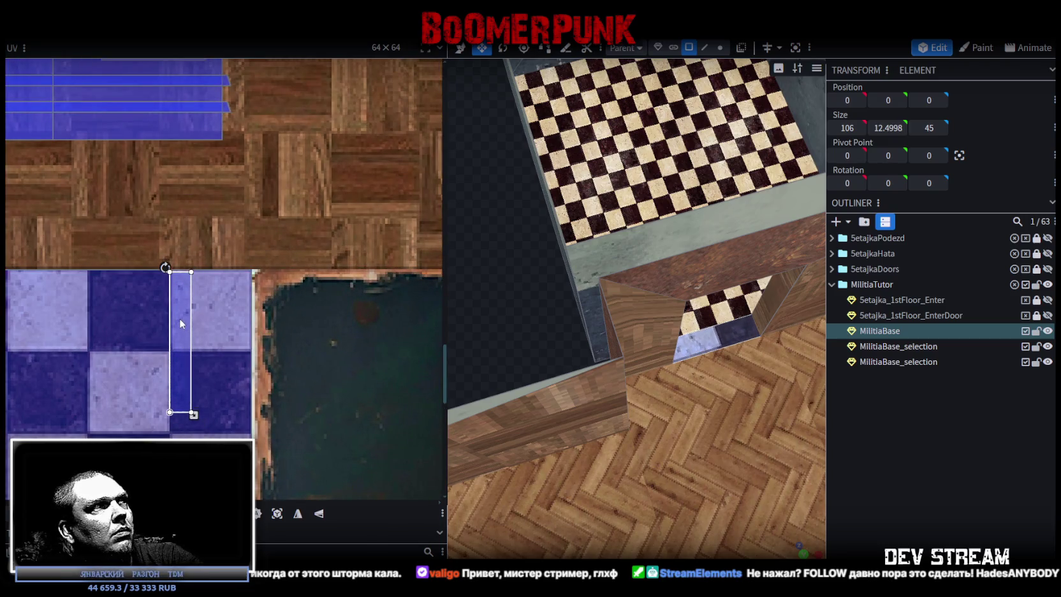
Stretch the strip's UV across more checker tiles, shift it one tile left, and mirror it on X
{"action": "middle_click_drag", "start_coordinate": [250, 363], "coordinate": [221, 215]}
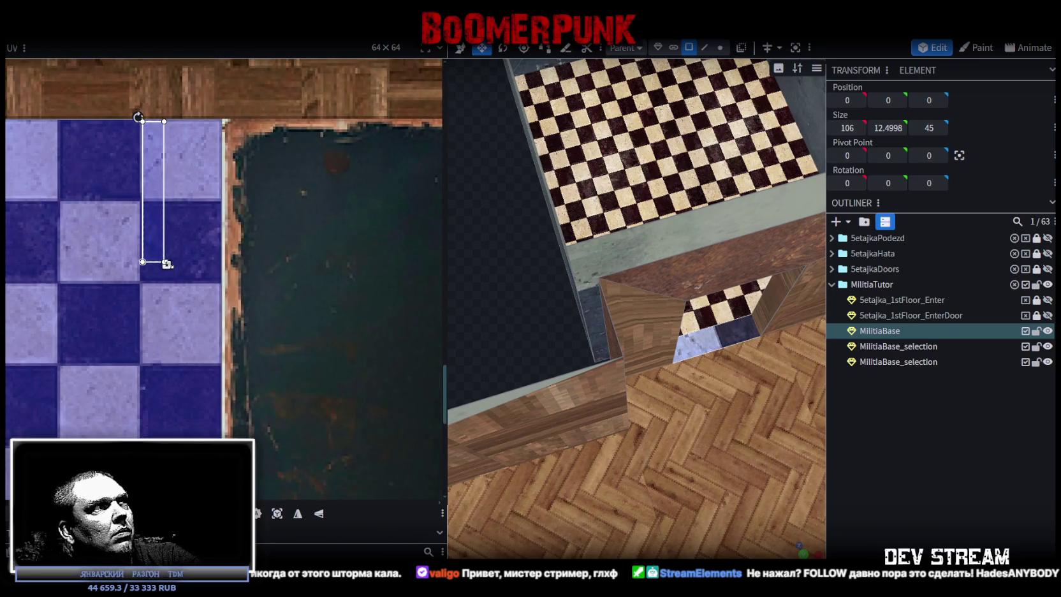
{"action": "left_click_drag", "start_coordinate": [167, 266], "coordinate": [220, 433]}
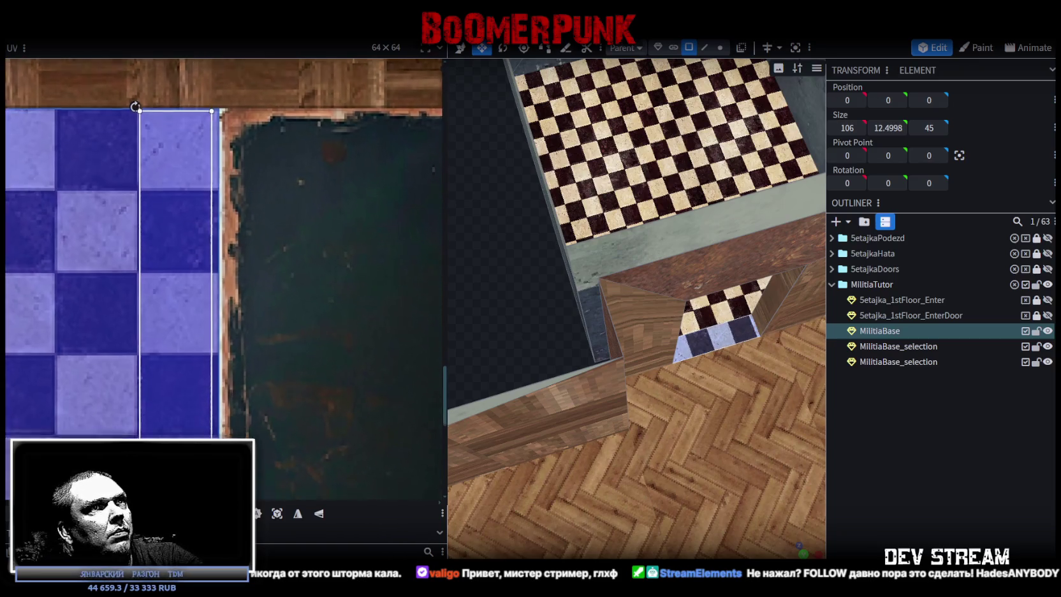
{"action": "middle_click_drag", "start_coordinate": [206, 376], "coordinate": [176, 265]}
{"action": "left_click_drag", "start_coordinate": [186, 320], "coordinate": [192, 339]}
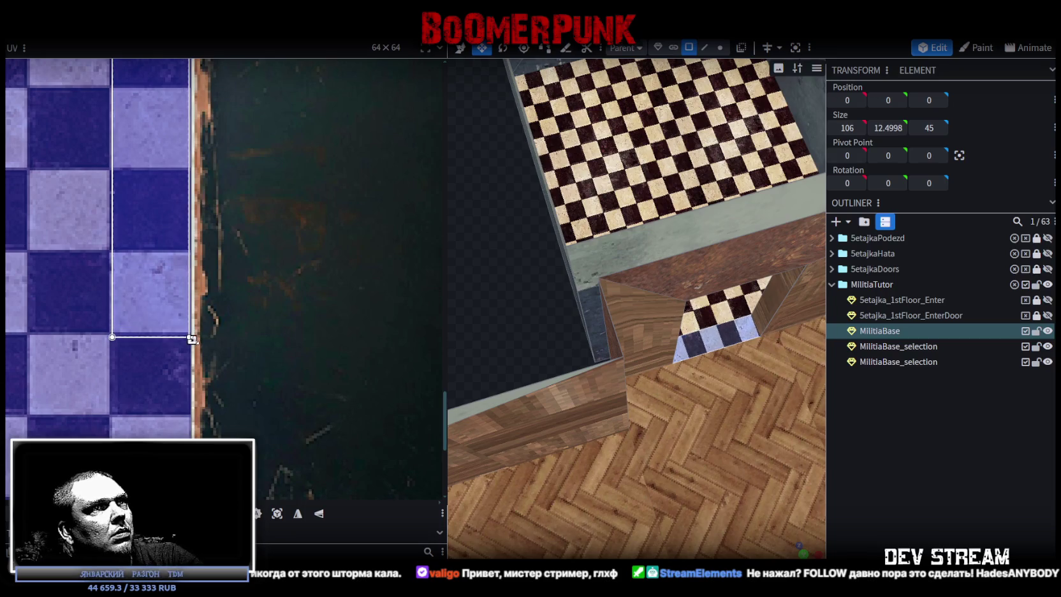
{"action": "middle_click_drag", "start_coordinate": [177, 350], "coordinate": [219, 401]}
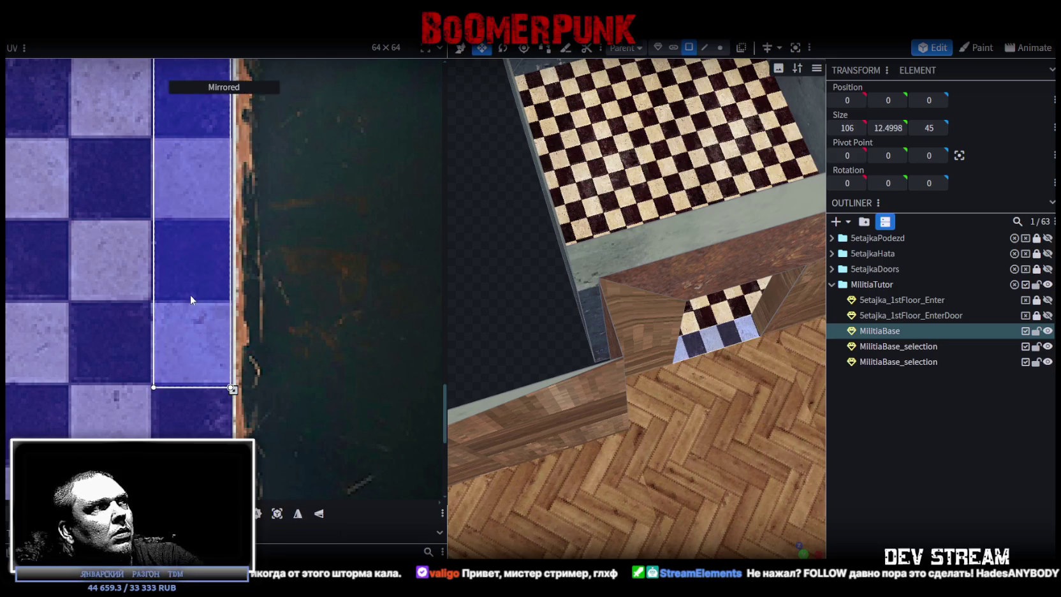
{"action": "left_click_drag", "start_coordinate": [190, 294], "coordinate": [122, 294]}
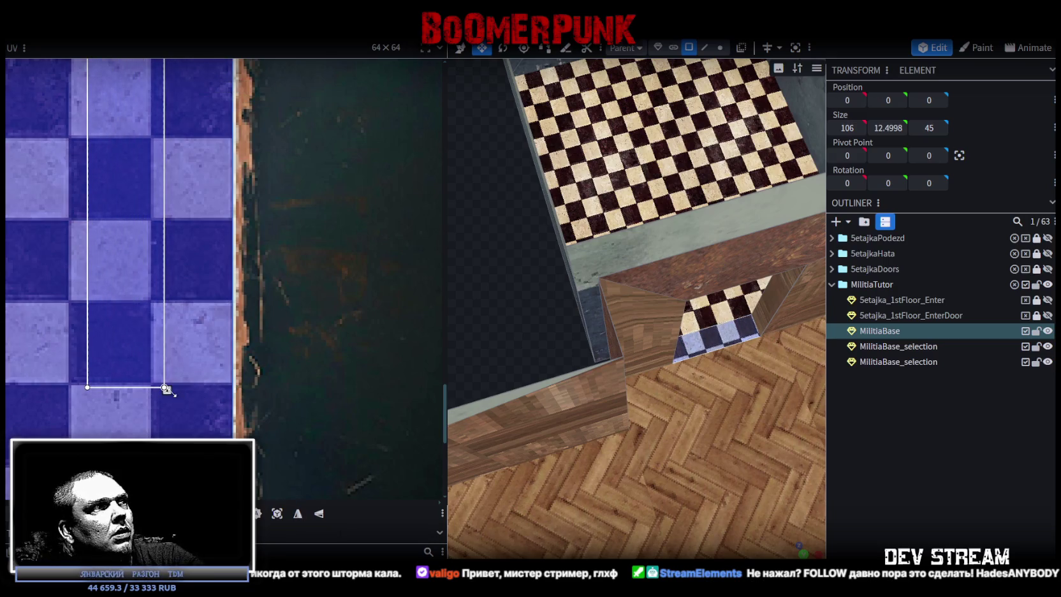
{"action": "left_click_drag", "start_coordinate": [165, 387], "coordinate": [232, 385]}
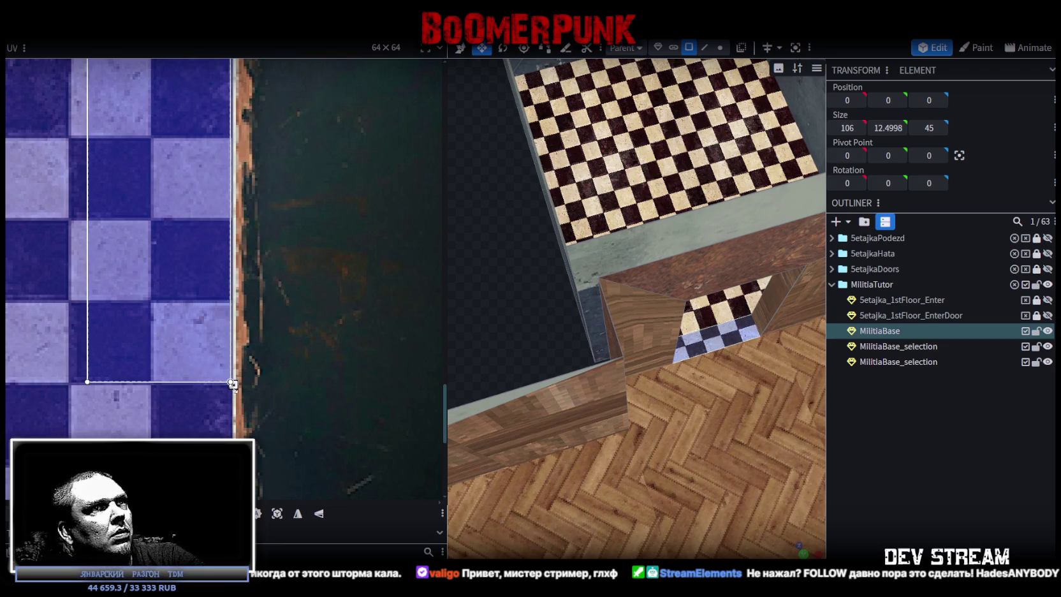
{"action": "left_click", "coordinate": [298, 513]}
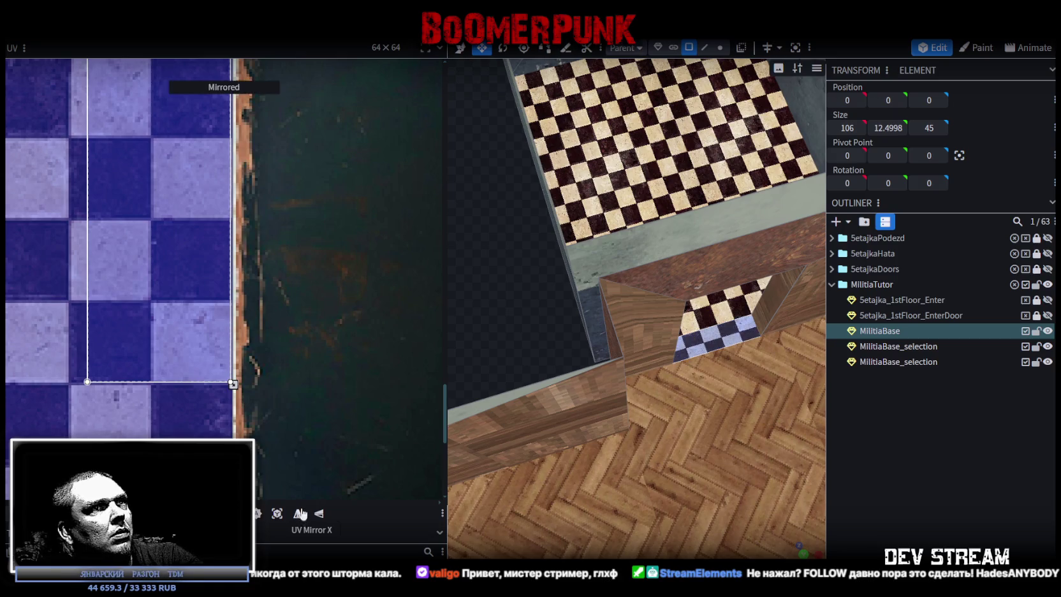
Shift the strip's UV left, enlarge it across more tiles, then narrow it again
{"action": "scroll", "coordinate": [219, 348], "scroll_direction": "down", "scroll_amount": 2}
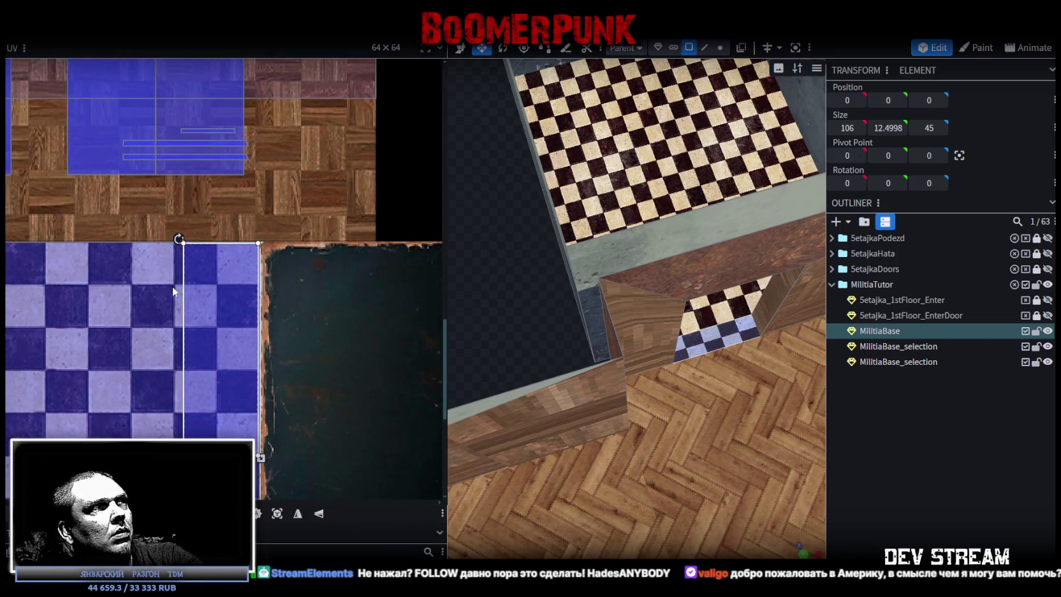
{"action": "scroll", "coordinate": [178, 266], "scroll_direction": "up", "scroll_amount": 3}
{"action": "left_click_drag", "start_coordinate": [219, 224], "coordinate": [195, 238]}
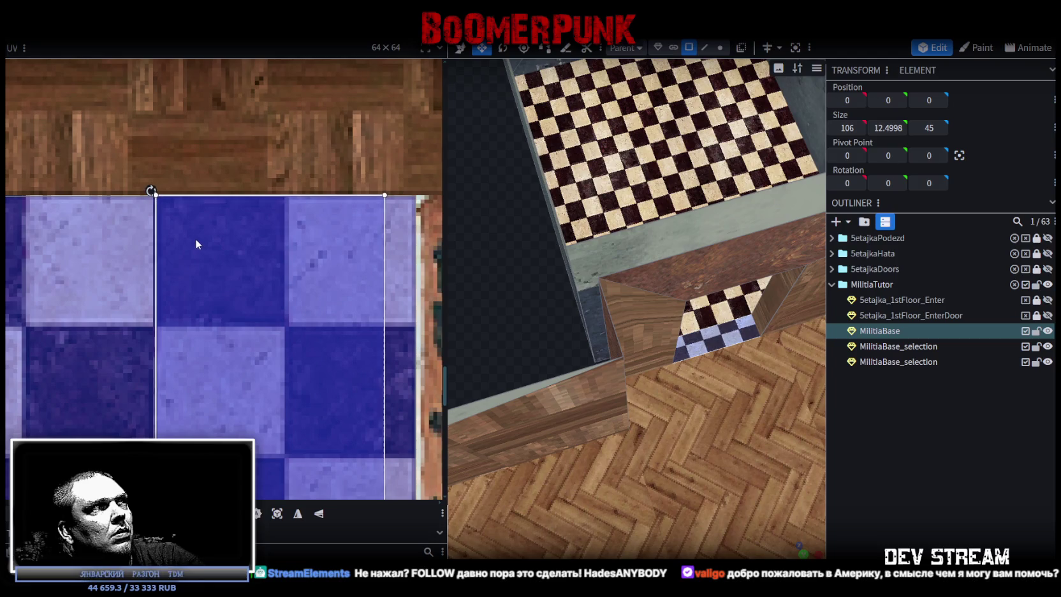
{"action": "scroll", "coordinate": [212, 243], "scroll_direction": "down", "scroll_amount": 2}
{"action": "scroll", "coordinate": [249, 403], "scroll_direction": "up", "scroll_amount": 2}
{"action": "scroll", "coordinate": [146, 326], "scroll_direction": "up", "scroll_amount": 2}
{"action": "left_click_drag", "start_coordinate": [113, 320], "coordinate": [176, 330]}
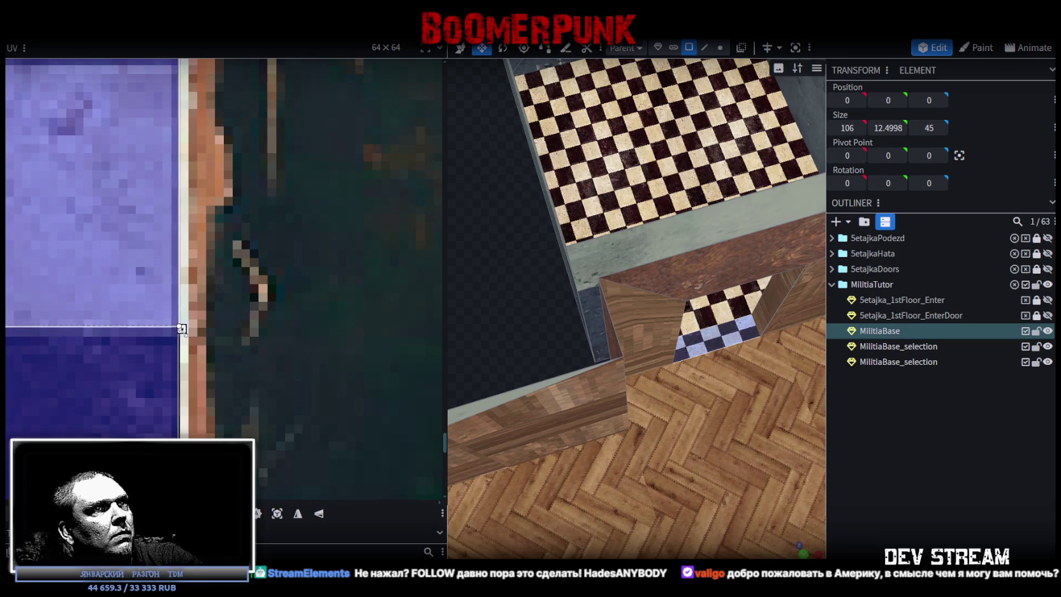
{"action": "scroll", "coordinate": [182, 329], "scroll_direction": "down", "scroll_amount": 3}
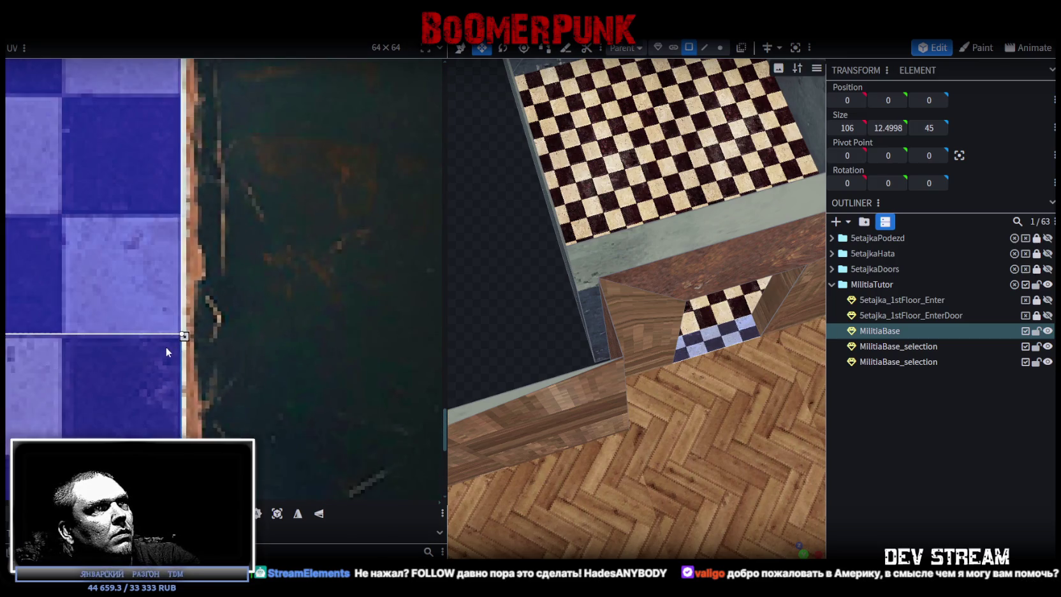
{"action": "left_click_drag", "start_coordinate": [219, 339], "coordinate": [197, 339]}
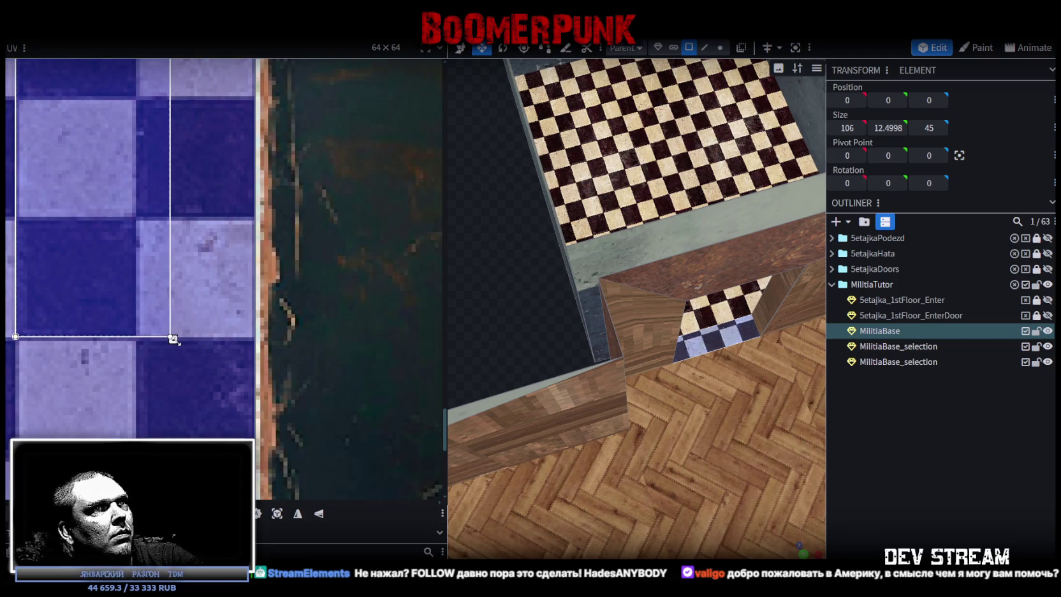
Mirror the strip's checker mapping on X, refit its size and position over the tiles, then deselect
{"action": "left_click", "coordinate": [299, 514]}
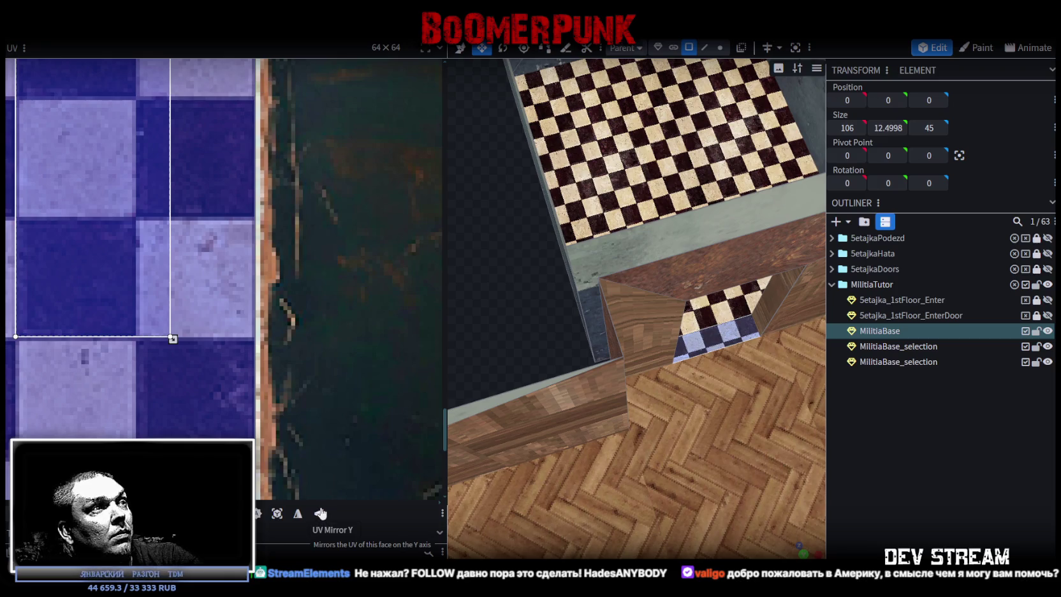
{"action": "left_click", "coordinate": [302, 517]}
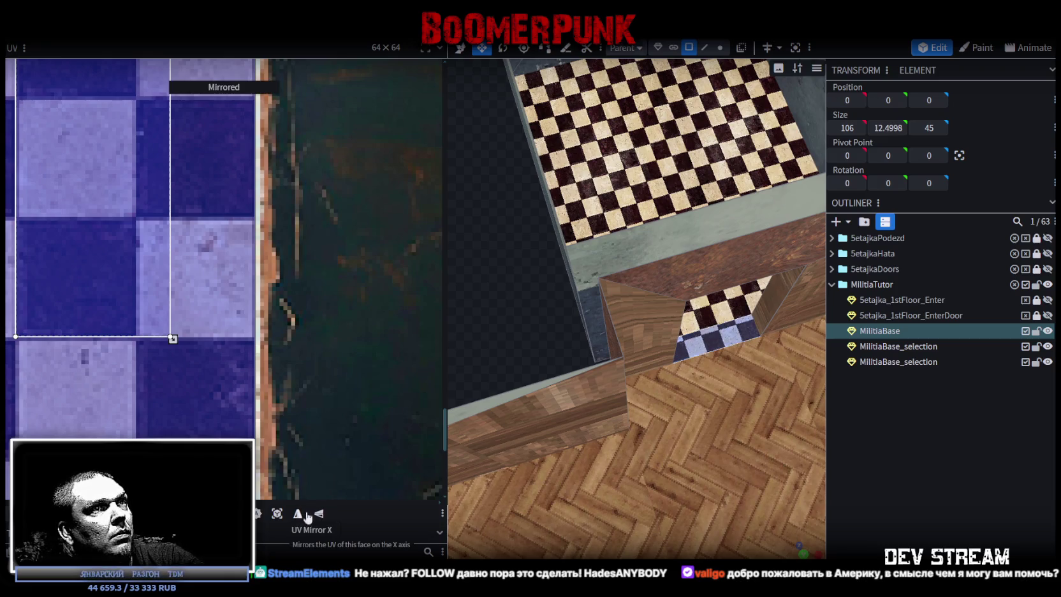
{"action": "left_click_drag", "start_coordinate": [173, 338], "coordinate": [250, 339]}
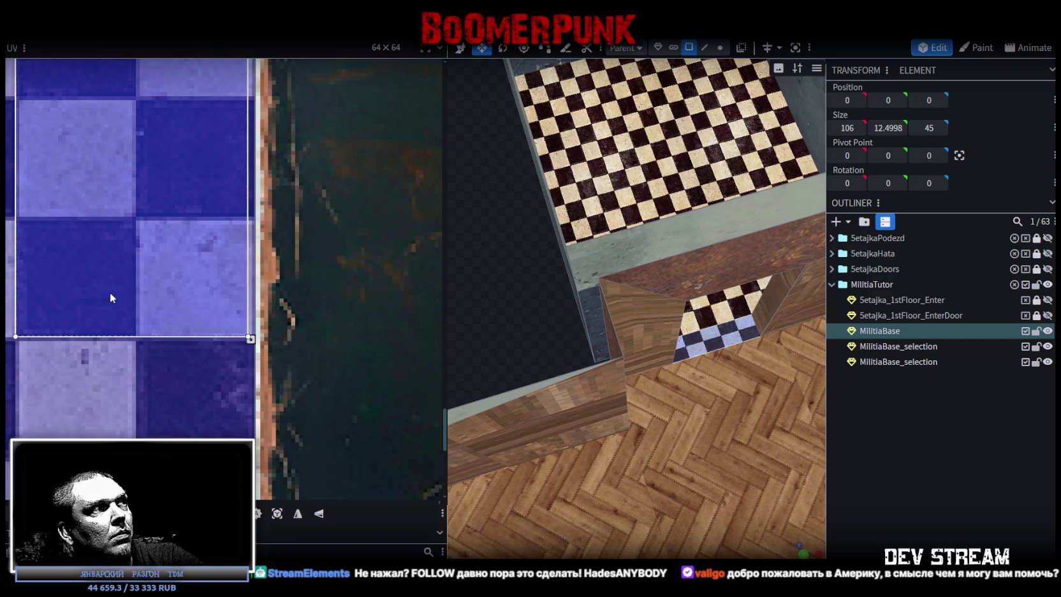
{"action": "left_click_drag", "start_coordinate": [110, 292], "coordinate": [178, 293]}
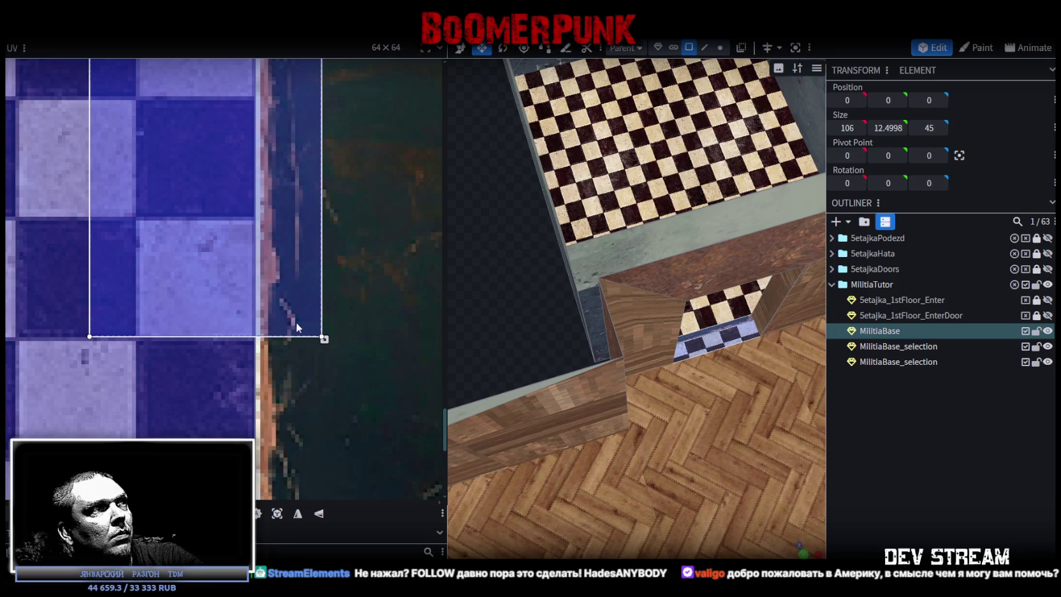
{"action": "left_click_drag", "start_coordinate": [297, 338], "coordinate": [258, 338]}
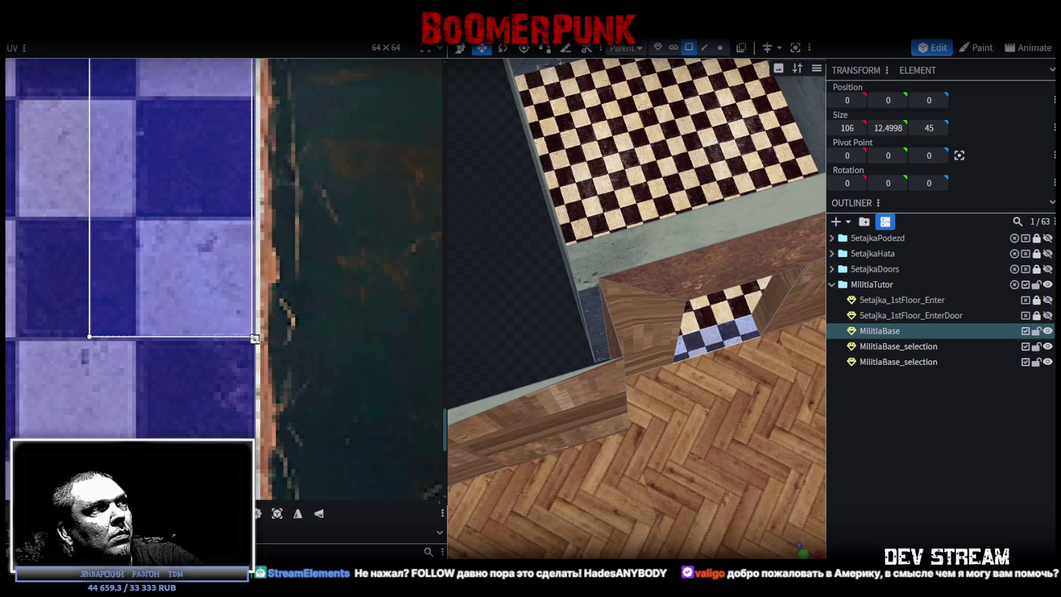
{"action": "scroll", "coordinate": [254, 339], "scroll_direction": "up", "scroll_amount": 2}
{"action": "scroll", "coordinate": [242, 328], "scroll_direction": "up", "scroll_amount": 3}
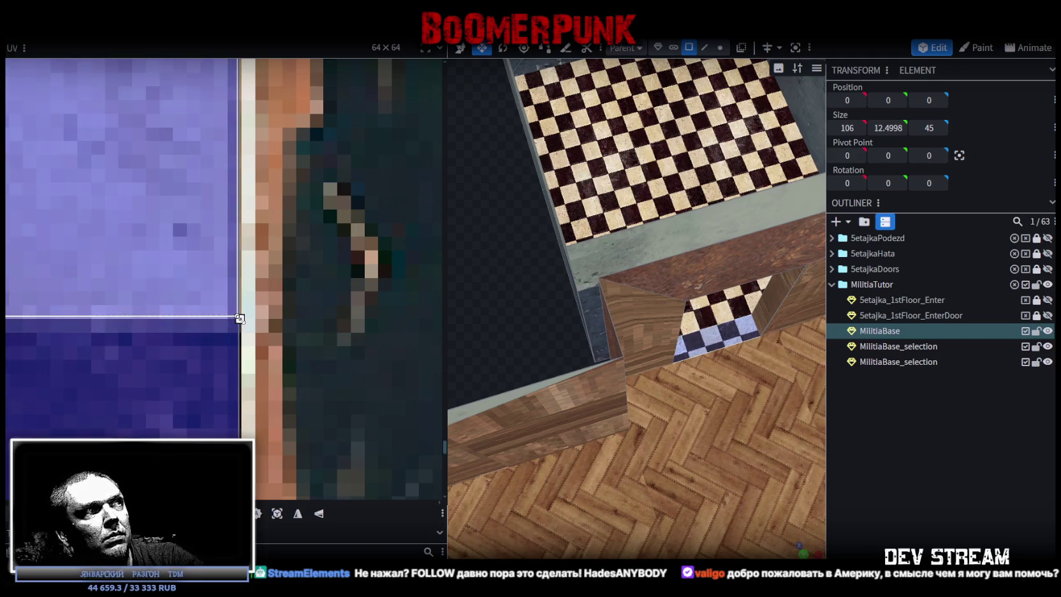
{"action": "scroll", "coordinate": [192, 357], "scroll_direction": "down", "scroll_amount": 3}
{"action": "scroll", "coordinate": [238, 394], "scroll_direction": "up", "scroll_amount": 2}
{"action": "left_click_drag", "start_coordinate": [175, 306], "coordinate": [190, 314]}
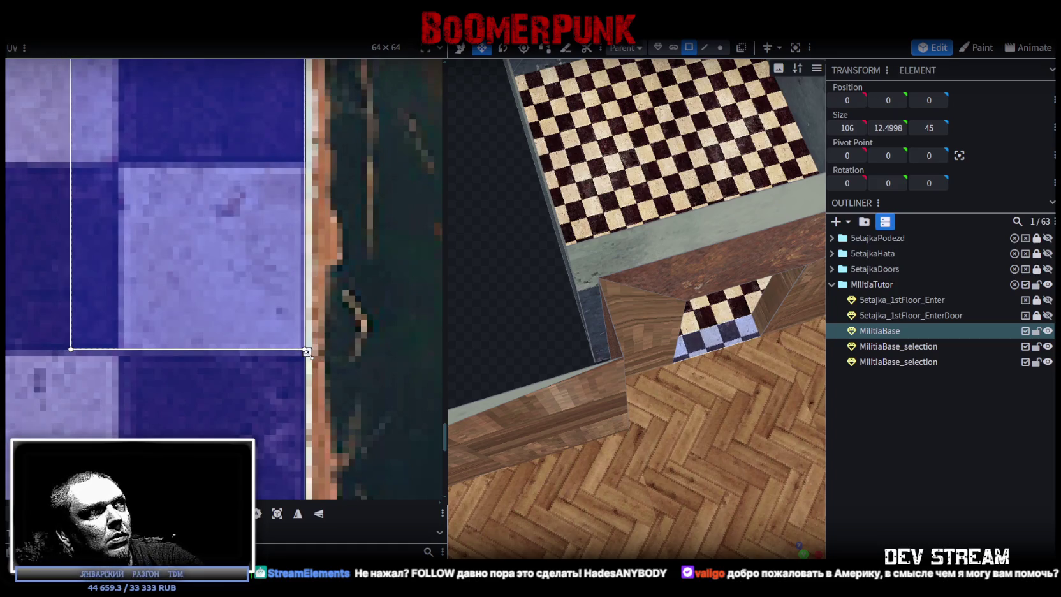
{"action": "left_click", "coordinate": [939, 467]}
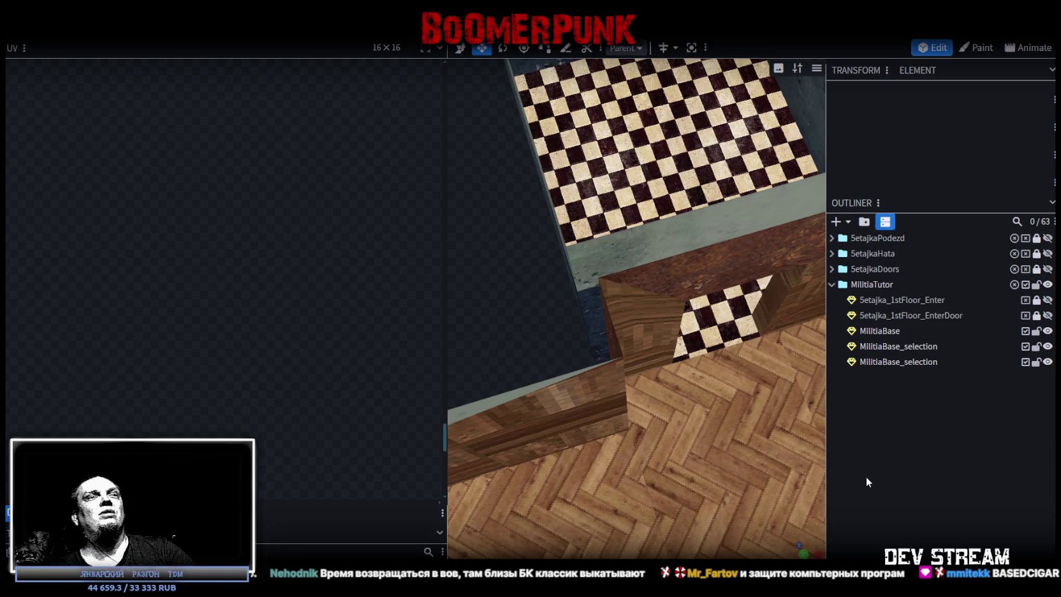
Select the face beneath the doorway tiles and move its mapping onto the pale board edge
{"action": "left_click", "coordinate": [880, 330]}
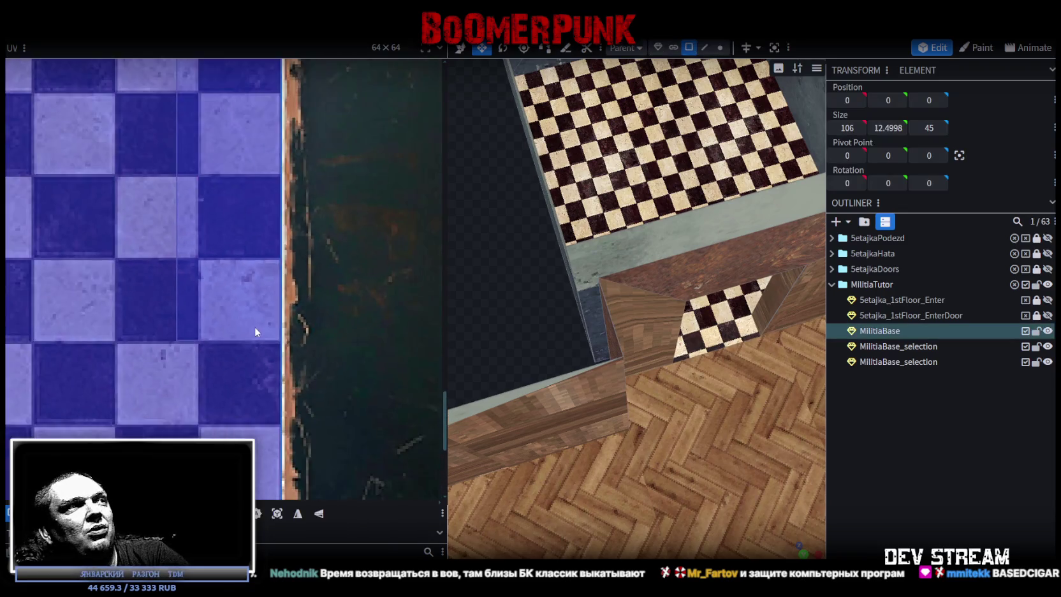
{"action": "scroll", "coordinate": [255, 332], "scroll_direction": "down", "scroll_amount": 3}
{"action": "scroll", "coordinate": [243, 313], "scroll_direction": "down", "scroll_amount": 2}
{"action": "left_click", "coordinate": [719, 340]}
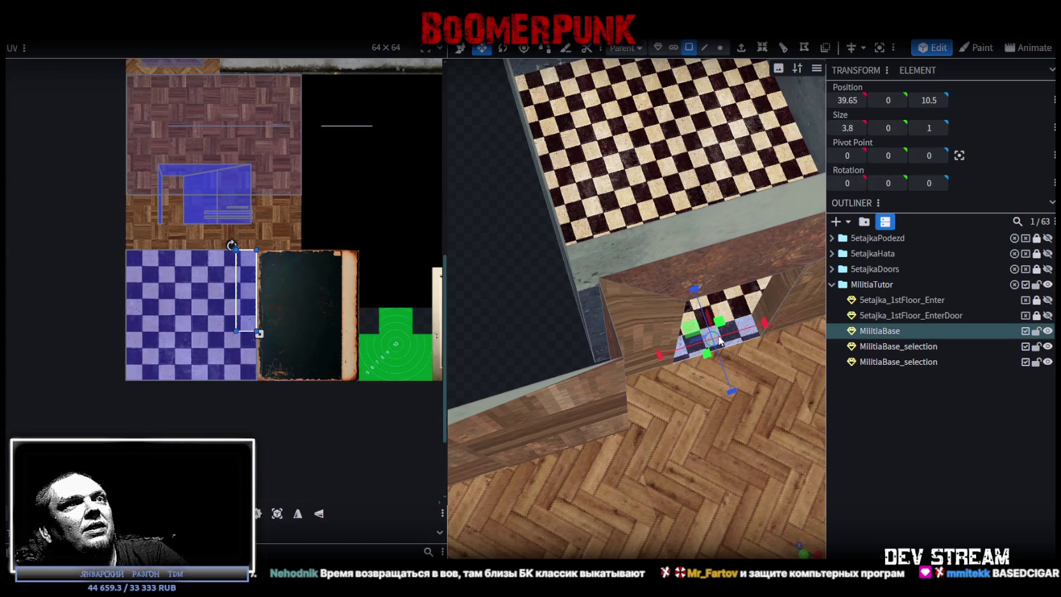
{"action": "scroll", "coordinate": [255, 252], "scroll_direction": "down", "scroll_amount": 2}
{"action": "middle_click_drag", "start_coordinate": [257, 248], "coordinate": [183, 269]}
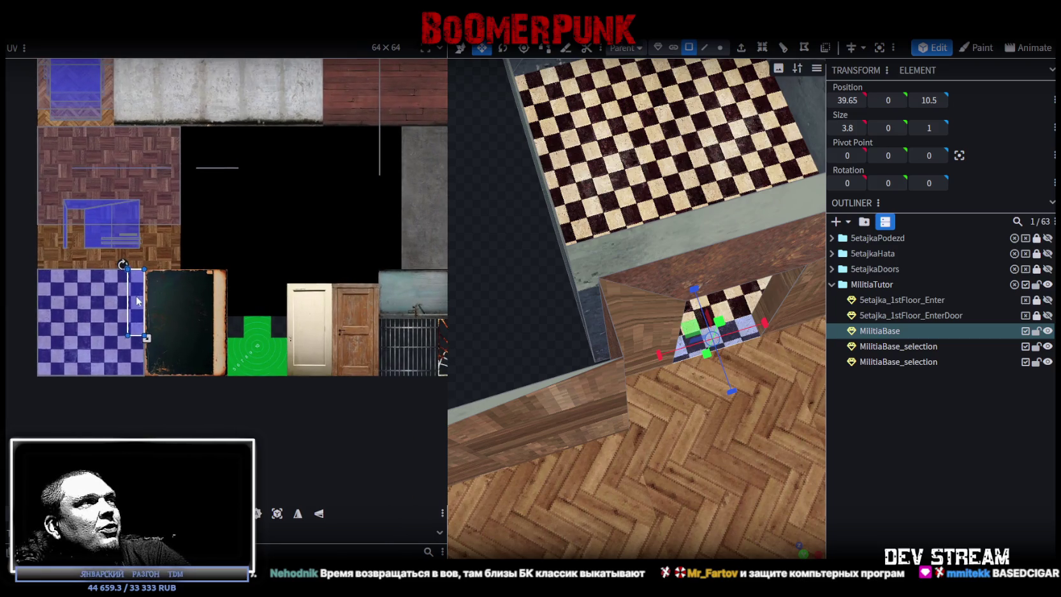
{"action": "mouse_move", "coordinate": [138, 301]}
{"action": "left_mouse_down"}
{"action": "mouse_move", "coordinate": [217, 303]}
{"action": "mouse_move", "coordinate": [245, 250]}
{"action": "left_mouse_up"}
Shrink the mapping to the thin edge strip, shift it down along the edge, and clear the selection
{"action": "scroll", "coordinate": [216, 304], "scroll_direction": "up", "scroll_amount": 5}
{"action": "scroll", "coordinate": [314, 268], "scroll_direction": "down", "scroll_amount": 3}
{"action": "scroll", "coordinate": [315, 267], "scroll_direction": "down", "scroll_amount": 1}
{"action": "left_click_drag", "start_coordinate": [305, 381], "coordinate": [293, 368]}
{"action": "scroll", "coordinate": [303, 224], "scroll_direction": "up", "scroll_amount": 3}
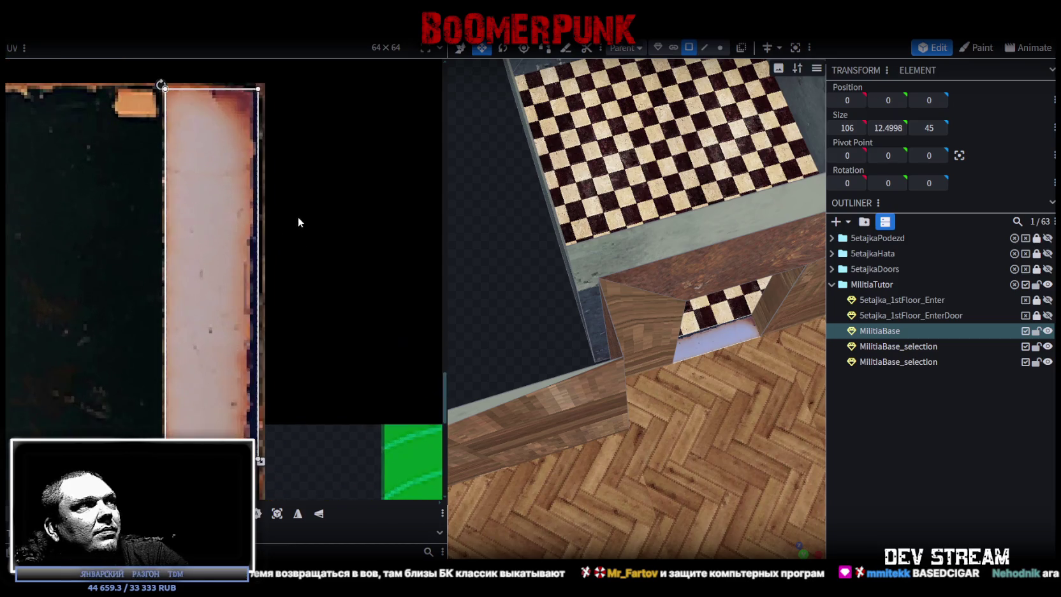
{"action": "left_click_drag", "start_coordinate": [235, 205], "coordinate": [234, 230]}
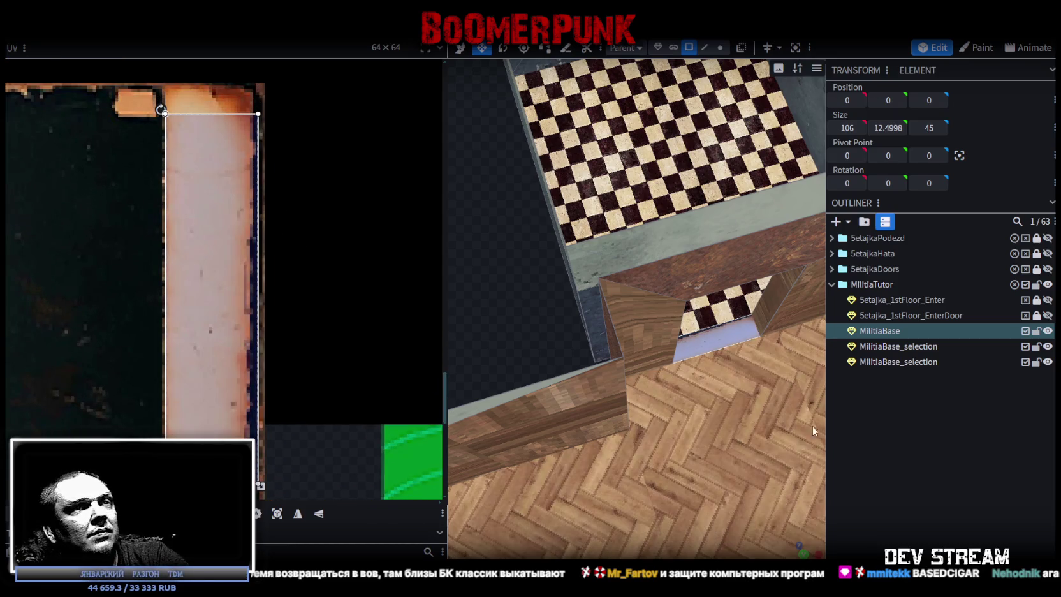
{"action": "left_click", "coordinate": [948, 510]}
{"action": "mouse_move", "coordinate": [528, 303]}
{"action": "left_mouse_down"}
{"action": "mouse_move", "coordinate": [411, 249]}
{"action": "mouse_move", "coordinate": [513, 294]}
{"action": "left_mouse_up"}
Select the wall piece beside the small room and nudge it slightly into place
{"action": "left_click", "coordinate": [597, 332]}
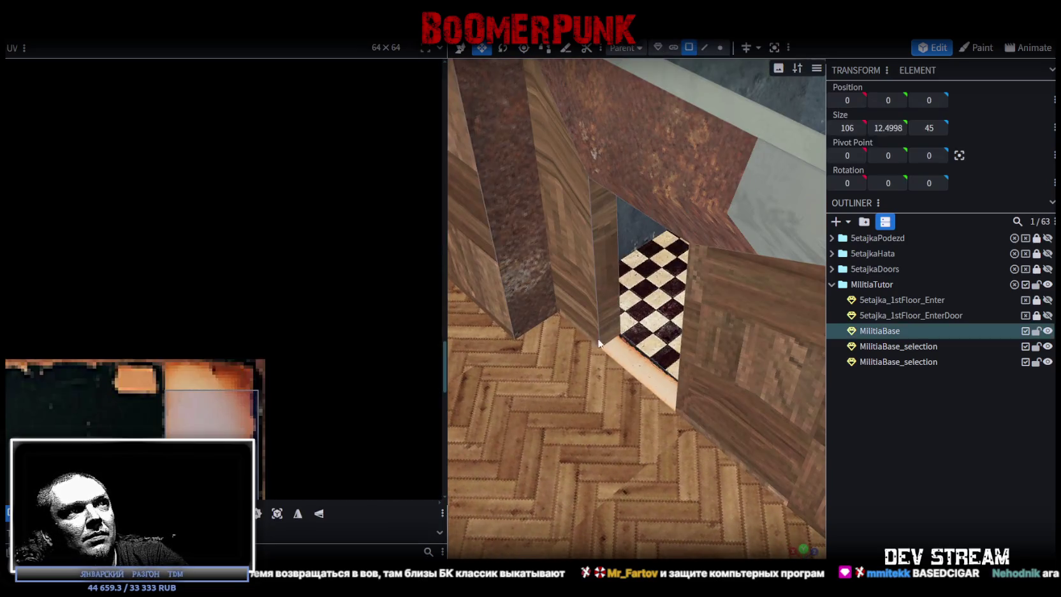
{"action": "scroll", "coordinate": [597, 334], "scroll_direction": "down", "scroll_amount": 5}
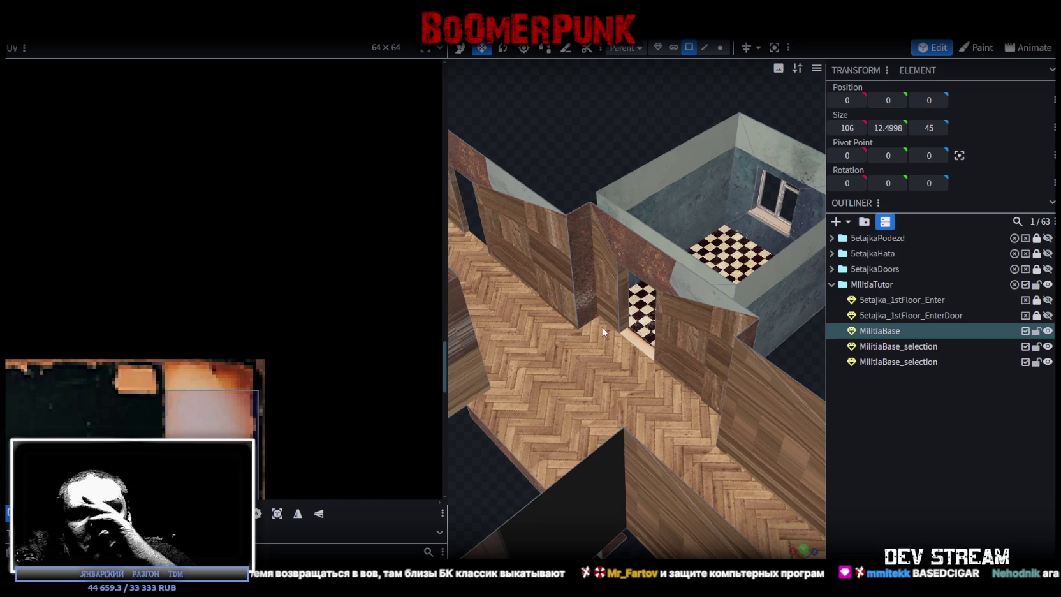
{"action": "scroll", "coordinate": [597, 326], "scroll_direction": "down", "scroll_amount": 2}
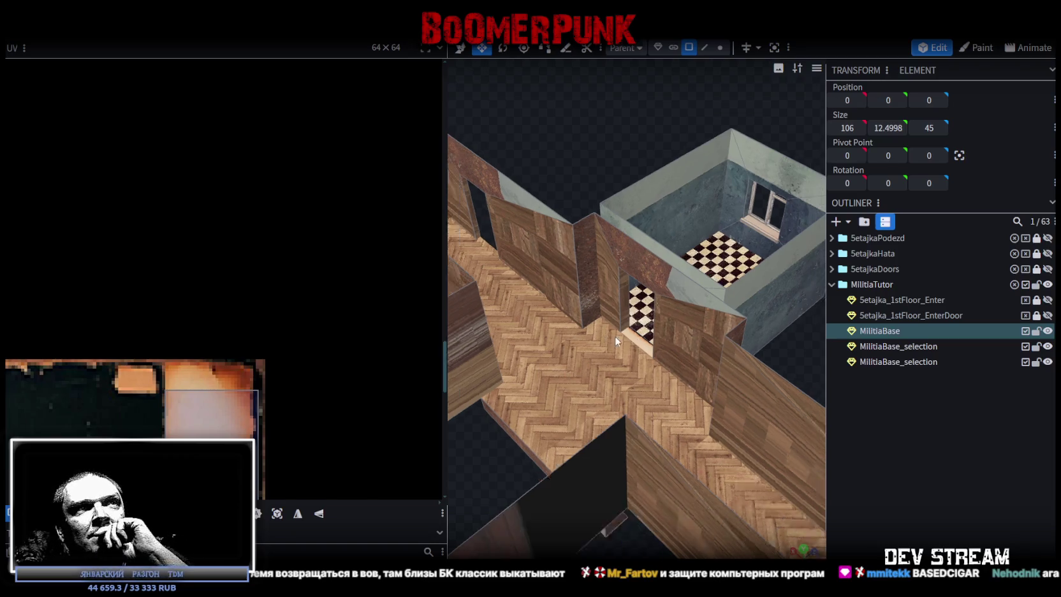
{"action": "scroll", "coordinate": [613, 335], "scroll_direction": "down", "scroll_amount": 3}
{"action": "scroll", "coordinate": [709, 322], "scroll_direction": "up", "scroll_amount": 2}
{"action": "mouse_move", "coordinate": [709, 321]}
{"action": "left_mouse_down"}
{"action": "mouse_move", "coordinate": [711, 210]}
{"action": "mouse_move", "coordinate": [610, 211]}
{"action": "mouse_move", "coordinate": [782, 218]}
{"action": "mouse_move", "coordinate": [658, 415]}
{"action": "mouse_move", "coordinate": [648, 333]}
{"action": "mouse_move", "coordinate": [634, 342]}
{"action": "mouse_move", "coordinate": [665, 323]}
{"action": "mouse_move", "coordinate": [762, 342]}
{"action": "mouse_move", "coordinate": [640, 433]}
{"action": "mouse_move", "coordinate": [590, 435]}
{"action": "mouse_move", "coordinate": [667, 414]}
{"action": "mouse_move", "coordinate": [665, 400]}
{"action": "mouse_move", "coordinate": [666, 503]}
{"action": "mouse_move", "coordinate": [732, 444]}
{"action": "mouse_move", "coordinate": [758, 385]}
{"action": "mouse_move", "coordinate": [676, 400]}
{"action": "mouse_move", "coordinate": [609, 437]}
{"action": "mouse_move", "coordinate": [646, 459]}
{"action": "left_mouse_up"}
{"action": "scroll", "coordinate": [663, 327], "scroll_direction": "down", "scroll_amount": 2}
{"action": "scroll", "coordinate": [610, 437], "scroll_direction": "up", "scroll_amount": 3}
{"action": "scroll", "coordinate": [610, 443], "scroll_direction": "down", "scroll_amount": 3}
{"action": "scroll", "coordinate": [646, 459], "scroll_direction": "up", "scroll_amount": 1}
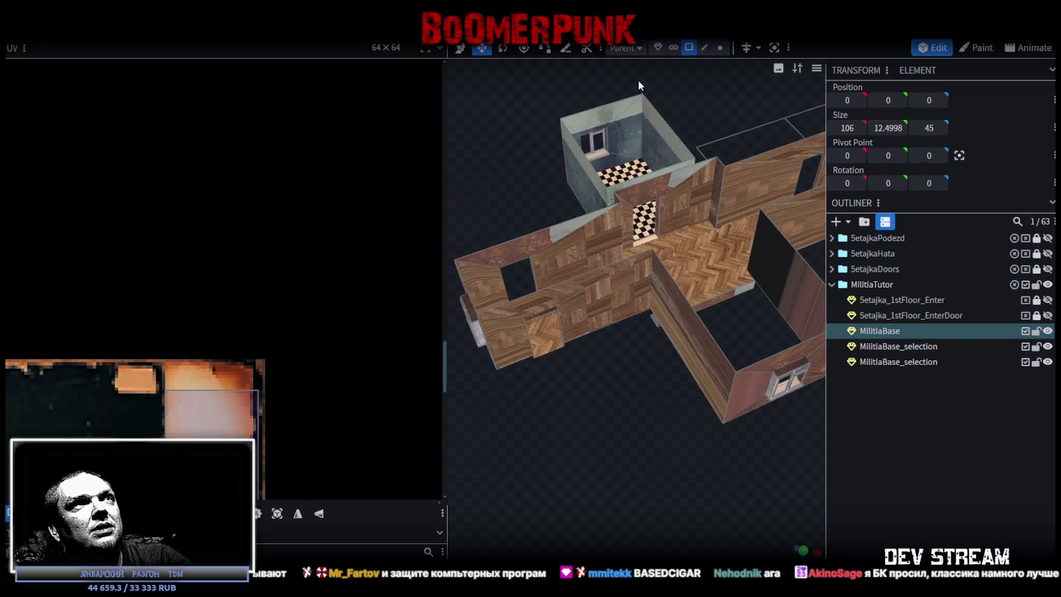
{"action": "left_click", "coordinate": [484, 288]}
{"action": "left_click", "coordinate": [505, 329]}
{"action": "left_click", "coordinate": [512, 310]}
{"action": "left_click_drag", "start_coordinate": [511, 311], "coordinate": [668, 327]}
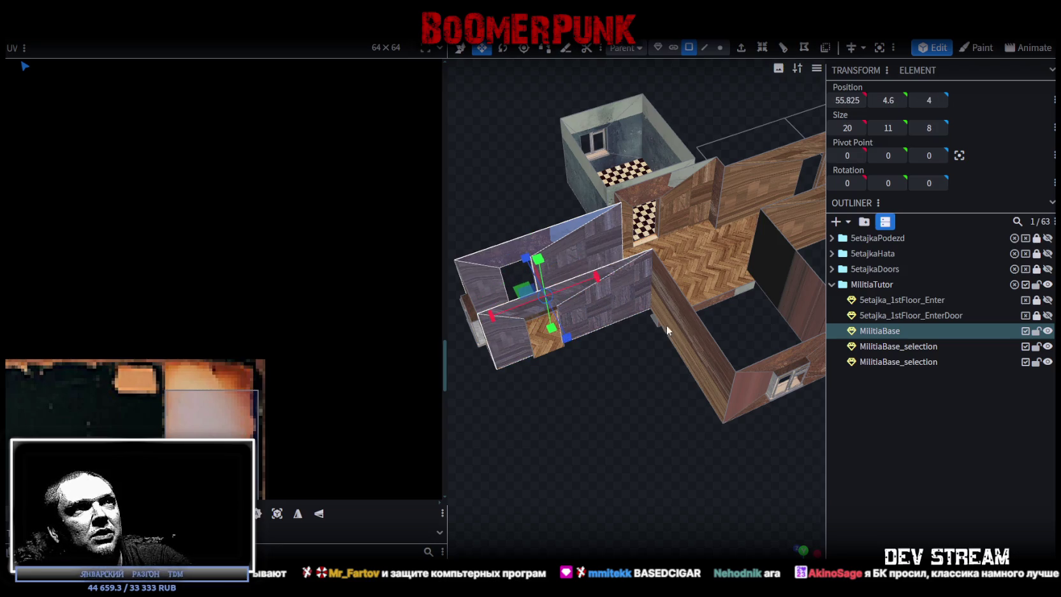
Start a multi-selection of the corridor's wall faces and wall pieces
{"action": "mouse_move", "coordinate": [650, 377]}
{"action": "left_mouse_down"}
{"action": "mouse_move", "coordinate": [682, 512]}
{"action": "mouse_move", "coordinate": [713, 469]}
{"action": "mouse_move", "coordinate": [575, 401]}
{"action": "left_mouse_up"}
{"action": "left_click", "coordinate": [646, 390], "text": "shift"}
{"action": "left_click", "coordinate": [667, 435], "text": "shift"}
{"action": "mouse_move", "coordinate": [717, 408]}
{"action": "left_mouse_down"}
{"action": "mouse_move", "coordinate": [713, 471]}
{"action": "mouse_move", "coordinate": [700, 451]}
{"action": "left_mouse_up"}
{"action": "left_click", "coordinate": [494, 319], "text": "shift"}
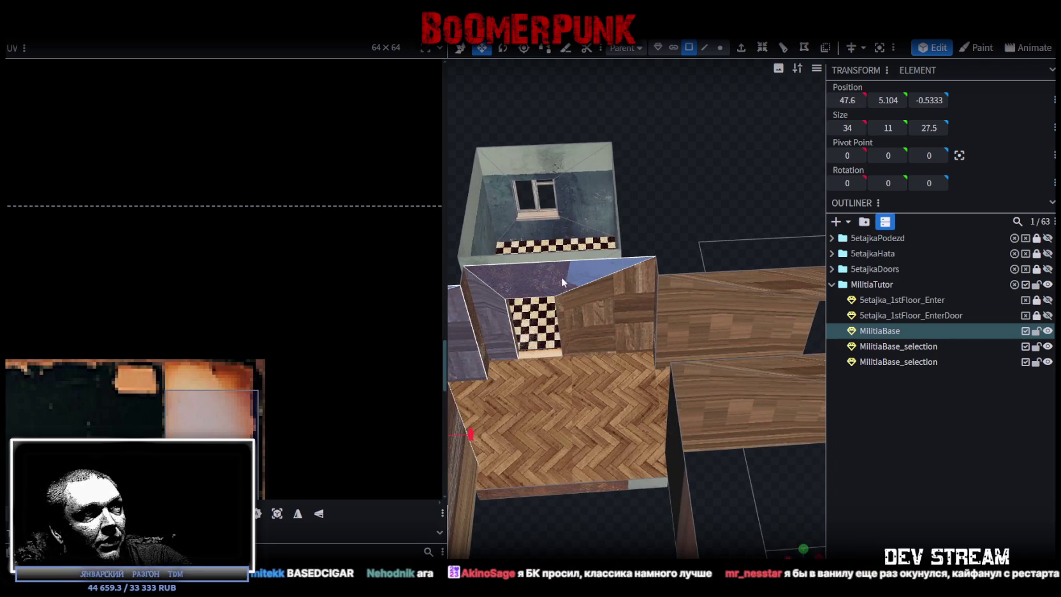
{"action": "left_click", "coordinate": [719, 338], "text": "shift"}
{"action": "mouse_move", "coordinate": [775, 285]}
{"action": "left_mouse_down"}
{"action": "mouse_move", "coordinate": [733, 483]}
{"action": "mouse_move", "coordinate": [598, 418]}
{"action": "left_mouse_up"}
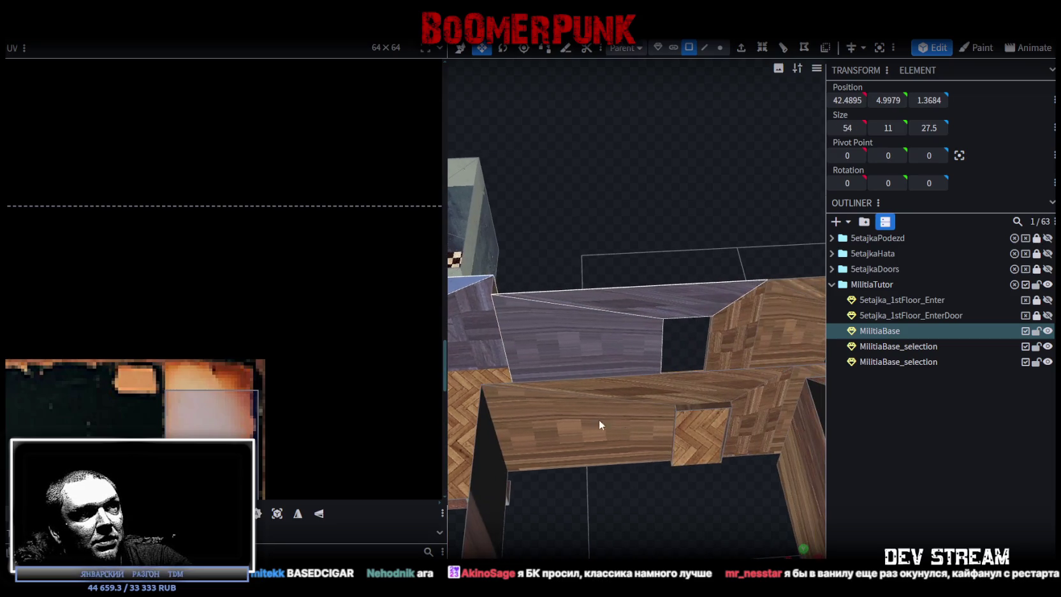
{"action": "left_click", "coordinate": [773, 315], "text": "shift"}
{"action": "left_click_drag", "start_coordinate": [773, 316], "coordinate": [657, 510]}
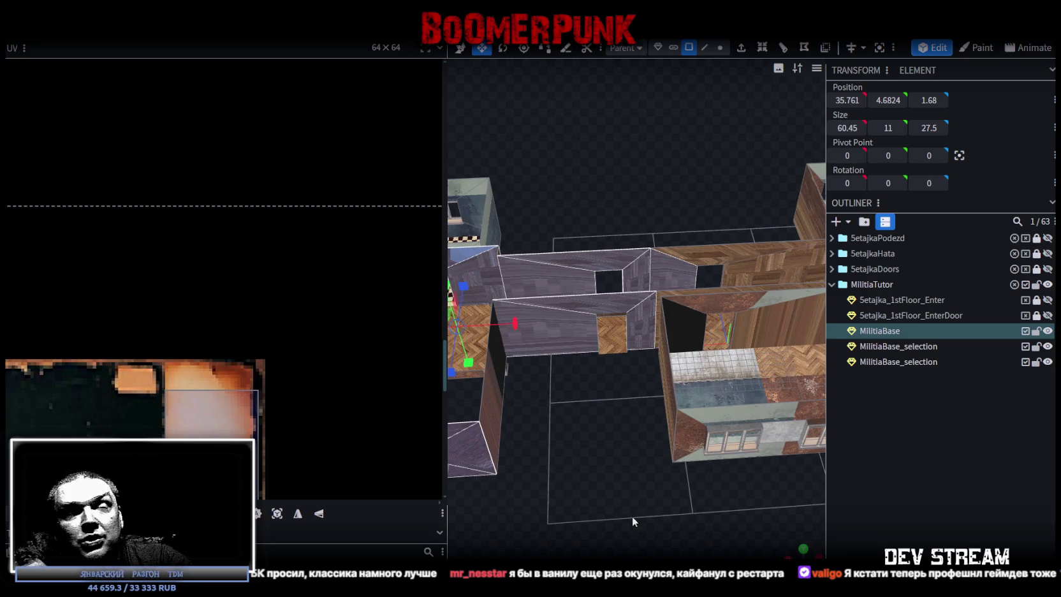
{"action": "mouse_move", "coordinate": [612, 521]}
{"action": "left_mouse_down"}
{"action": "mouse_move", "coordinate": [595, 474]}
{"action": "mouse_move", "coordinate": [643, 443]}
{"action": "left_mouse_up"}
Add the remaining corridor wall pieces to the selection
{"action": "scroll", "coordinate": [595, 472], "scroll_direction": "up", "scroll_amount": 3}
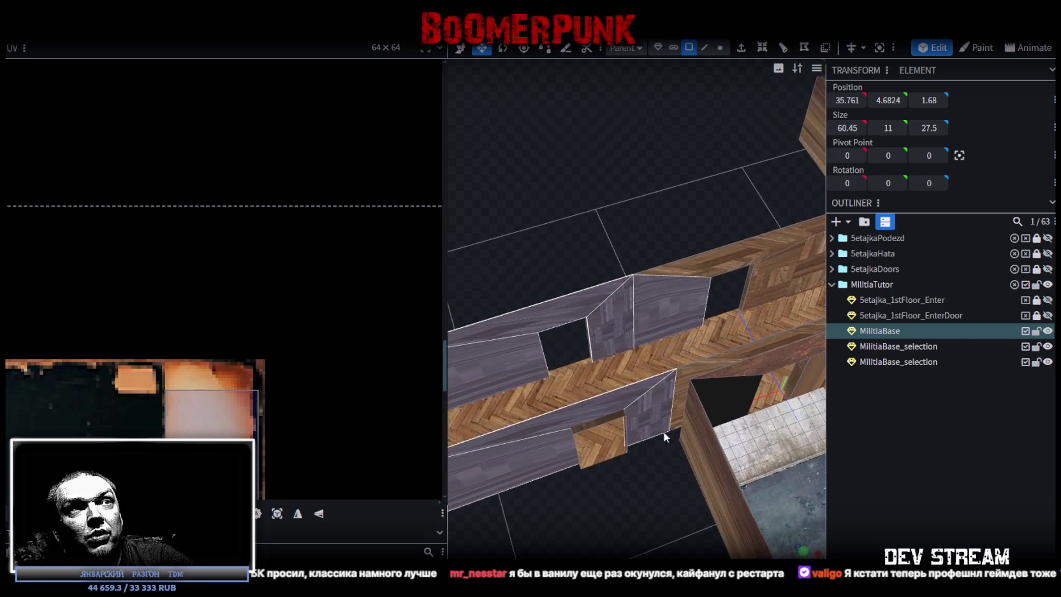
{"action": "left_click", "coordinate": [716, 361], "text": "shift"}
{"action": "left_click", "coordinate": [753, 271], "text": "shift"}
{"action": "left_click", "coordinate": [765, 274], "text": "shift"}
{"action": "mouse_move", "coordinate": [619, 547]}
{"action": "left_mouse_down"}
{"action": "mouse_move", "coordinate": [671, 444]}
{"action": "mouse_move", "coordinate": [702, 489]}
{"action": "mouse_move", "coordinate": [674, 484]}
{"action": "mouse_move", "coordinate": [678, 452]}
{"action": "mouse_move", "coordinate": [607, 292]}
{"action": "left_mouse_up"}
{"action": "scroll", "coordinate": [664, 478], "scroll_direction": "up", "scroll_amount": 2}
{"action": "left_click", "coordinate": [607, 292], "text": "shift"}
{"action": "left_click_drag", "start_coordinate": [651, 453], "coordinate": [677, 460]}
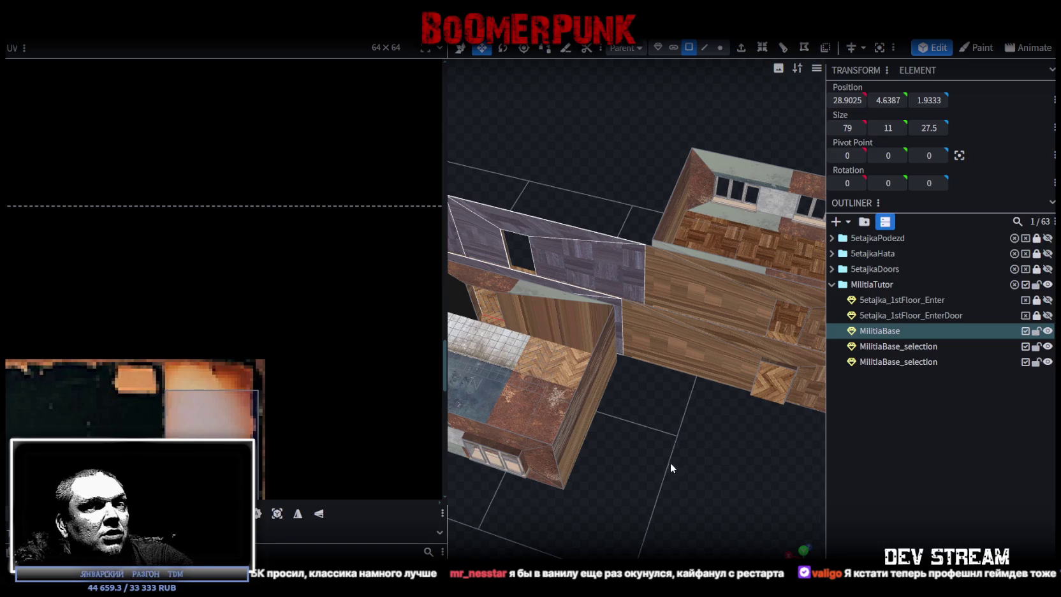
{"action": "mouse_move", "coordinate": [700, 510]}
{"action": "left_mouse_down"}
{"action": "mouse_move", "coordinate": [645, 507]}
{"action": "mouse_move", "coordinate": [669, 499]}
{"action": "mouse_move", "coordinate": [663, 401]}
{"action": "left_mouse_up"}
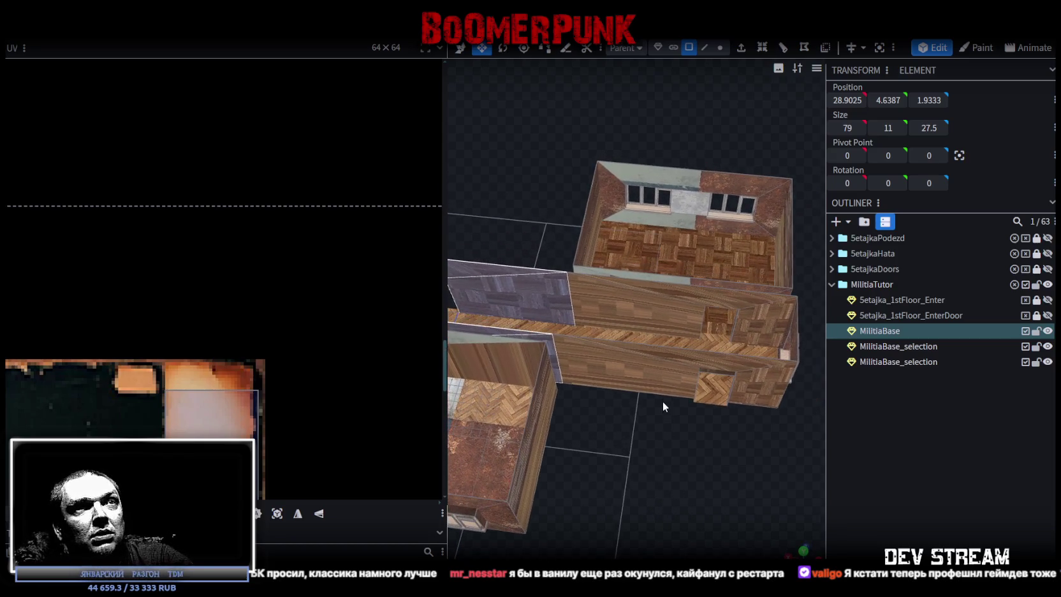
{"action": "left_click", "coordinate": [730, 362], "text": "shift"}
{"action": "left_click", "coordinate": [764, 385], "text": "shift"}
{"action": "left_click", "coordinate": [742, 300], "text": "shift"}
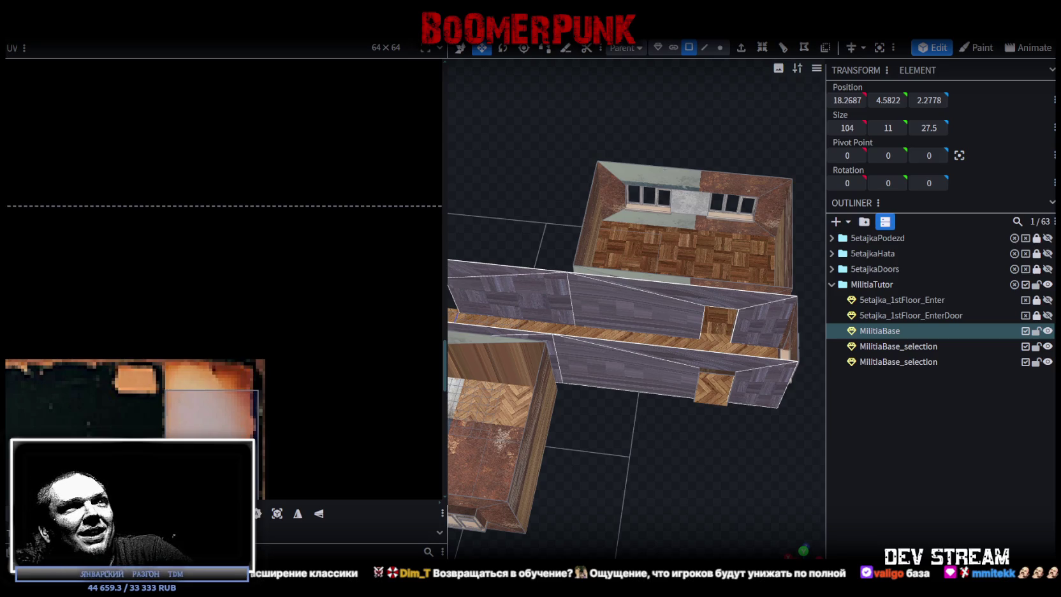
Zoom the viewport out over the selected corridor walls
{"action": "scroll", "coordinate": [640, 504], "scroll_direction": "down", "scroll_amount": 5}
Slide the MilitiaBase wall piece left along the room and stretch its Z size to 43
{"action": "mouse_move", "coordinate": [640, 504]}
{"action": "left_mouse_down"}
{"action": "mouse_move", "coordinate": [694, 471]}
{"action": "mouse_move", "coordinate": [663, 469]}
{"action": "mouse_move", "coordinate": [685, 458]}
{"action": "mouse_move", "coordinate": [742, 452]}
{"action": "mouse_move", "coordinate": [723, 478]}
{"action": "mouse_move", "coordinate": [660, 478]}
{"action": "mouse_move", "coordinate": [675, 481]}
{"action": "mouse_move", "coordinate": [687, 465]}
{"action": "mouse_move", "coordinate": [675, 475]}
{"action": "left_mouse_up"}
{"action": "scroll", "coordinate": [676, 475], "scroll_direction": "up", "scroll_amount": 3}
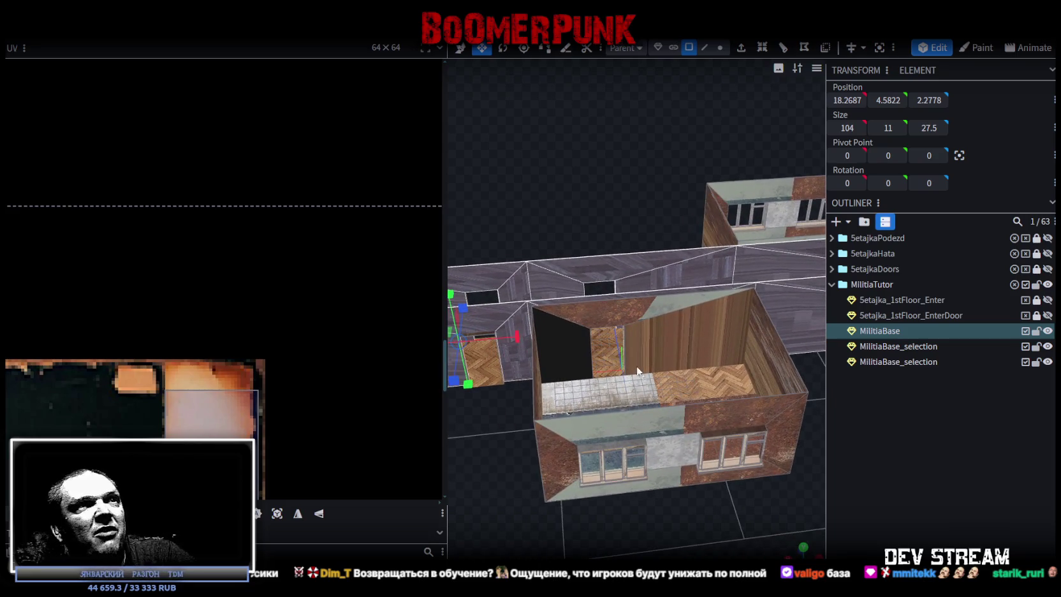
{"action": "left_click_drag", "start_coordinate": [566, 357], "coordinate": [689, 347]}
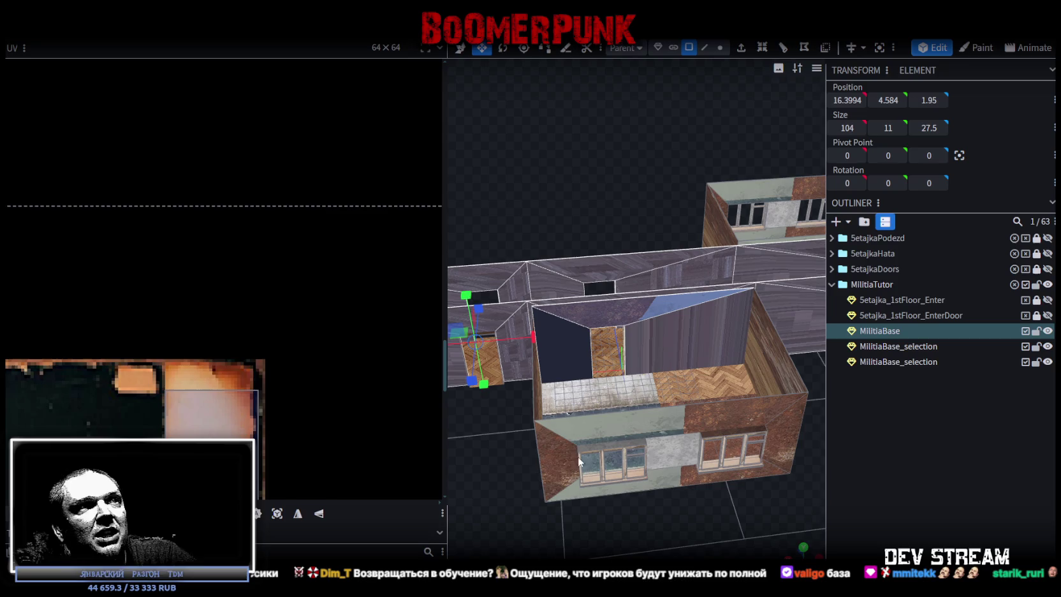
{"action": "left_click_drag", "start_coordinate": [668, 420], "coordinate": [783, 448]}
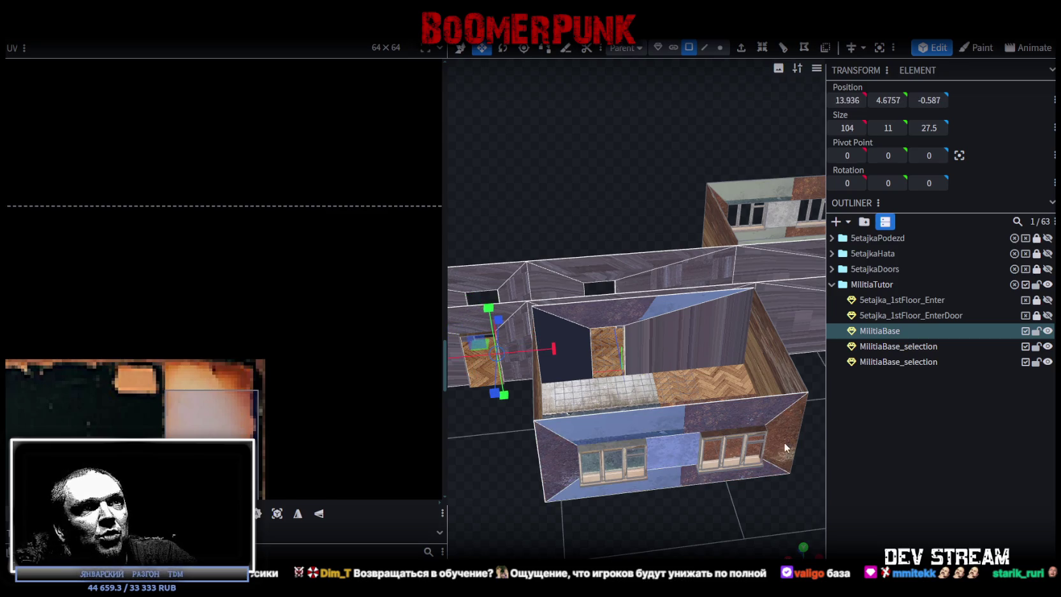
{"action": "scroll", "coordinate": [672, 514], "scroll_direction": "down", "scroll_amount": 3}
{"action": "mouse_move", "coordinate": [672, 514]}
{"action": "left_mouse_down"}
{"action": "mouse_move", "coordinate": [618, 499]}
{"action": "mouse_move", "coordinate": [693, 487]}
{"action": "mouse_move", "coordinate": [533, 497]}
{"action": "mouse_move", "coordinate": [621, 497]}
{"action": "left_mouse_up"}
{"action": "scroll", "coordinate": [617, 499], "scroll_direction": "down", "scroll_amount": 3}
{"action": "scroll", "coordinate": [553, 384], "scroll_direction": "up", "scroll_amount": 5}
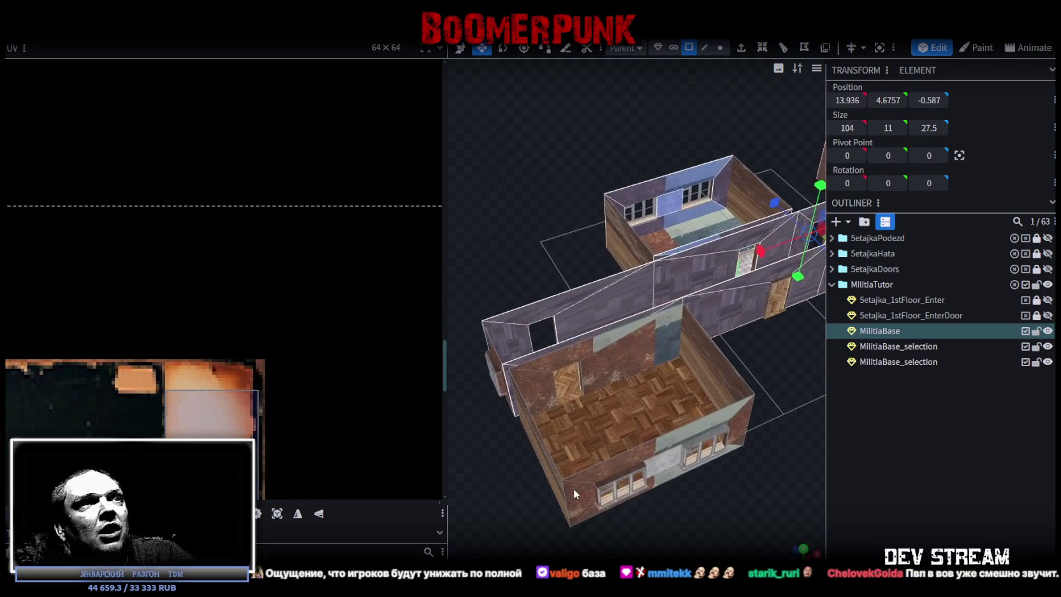
{"action": "left_click_drag", "start_coordinate": [553, 385], "coordinate": [618, 362]}
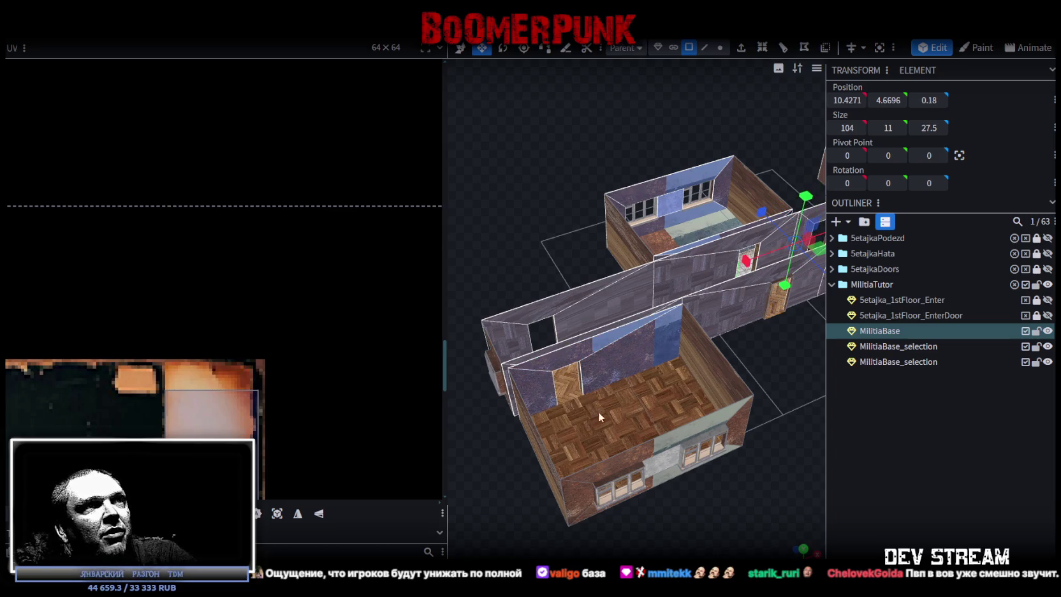
{"action": "mouse_move", "coordinate": [599, 417]}
{"action": "left_mouse_down"}
{"action": "mouse_move", "coordinate": [586, 501]}
{"action": "mouse_move", "coordinate": [606, 475]}
{"action": "mouse_move", "coordinate": [669, 462]}
{"action": "left_mouse_up"}
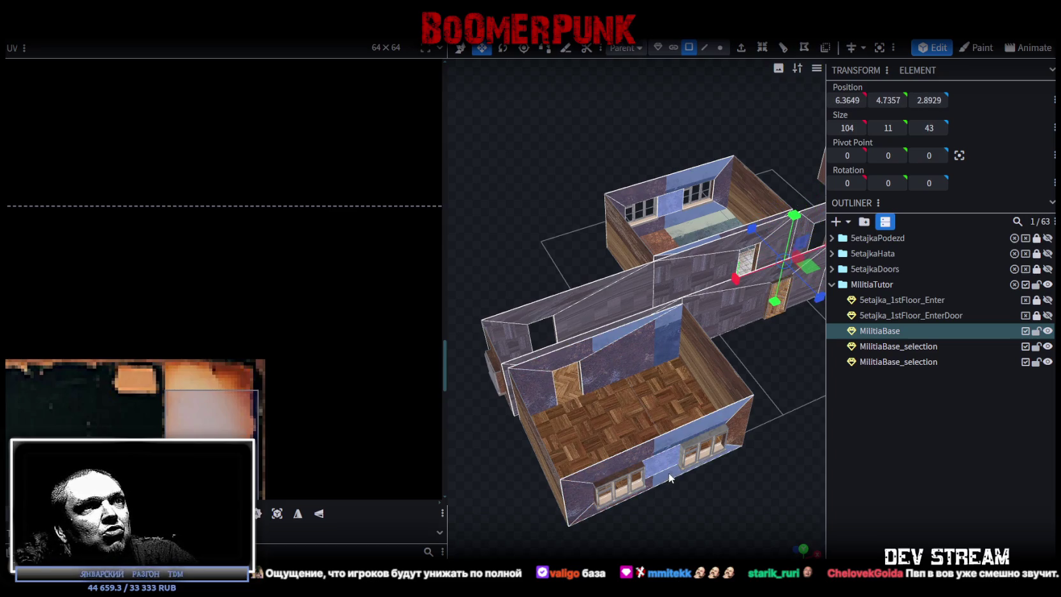
{"action": "mouse_move", "coordinate": [504, 514]}
{"action": "left_mouse_down"}
{"action": "mouse_move", "coordinate": [739, 500]}
{"action": "mouse_move", "coordinate": [585, 503]}
{"action": "mouse_move", "coordinate": [658, 508]}
{"action": "mouse_move", "coordinate": [660, 466]}
{"action": "mouse_move", "coordinate": [647, 514]}
{"action": "mouse_move", "coordinate": [654, 492]}
{"action": "mouse_move", "coordinate": [683, 509]}
{"action": "mouse_move", "coordinate": [727, 492]}
{"action": "left_mouse_up"}
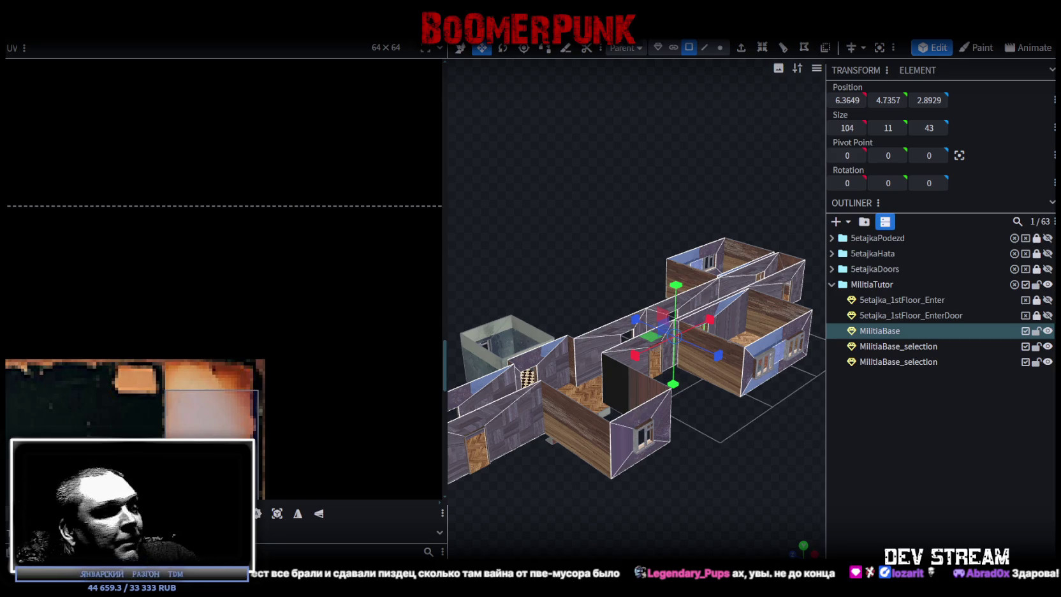
In Unity, deactivate the MilitiaBase object and select the Player in the Hierarchy
{"action": "key", "text": "alt+Tab"}
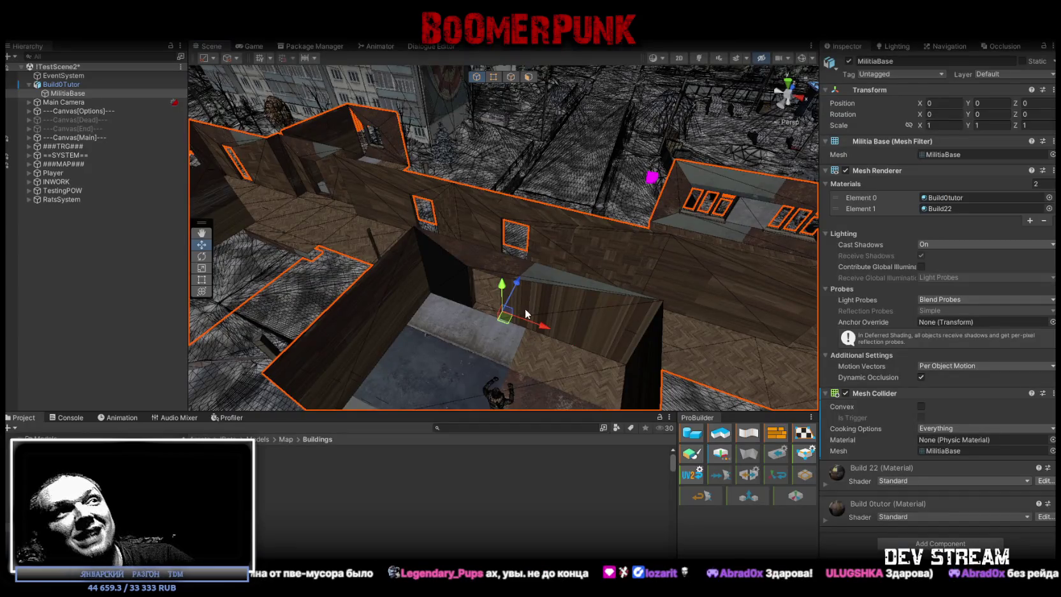
{"action": "mouse_move", "coordinate": [523, 230]}
{"action": "left_mouse_down", "text": "alt"}
{"action": "mouse_move", "coordinate": [474, 215]}
{"action": "mouse_move", "coordinate": [578, 182]}
{"action": "left_mouse_up", "text": "alt"}
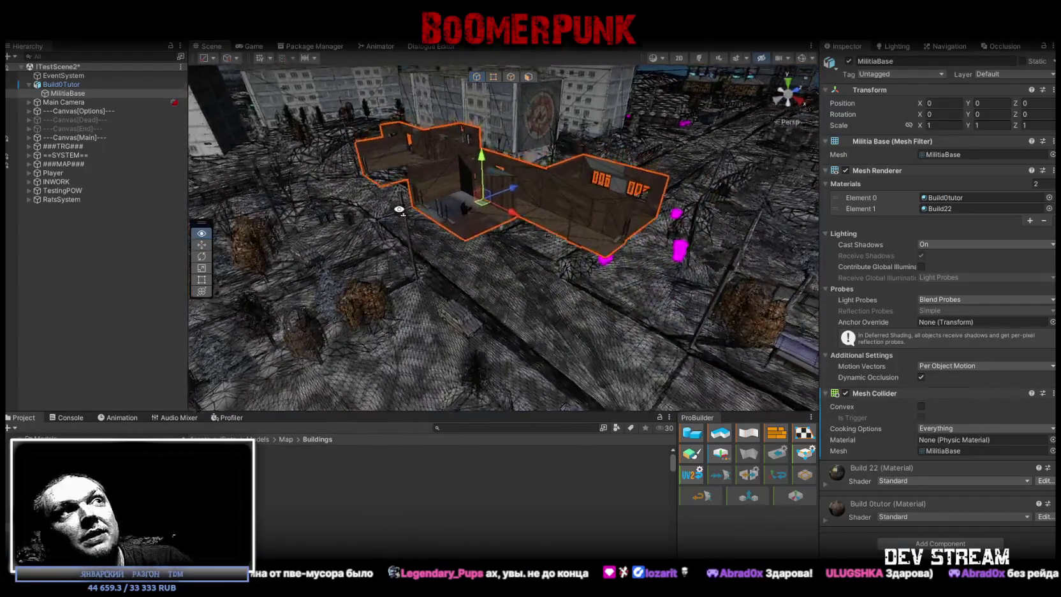
{"action": "scroll", "coordinate": [579, 182], "scroll_direction": "up", "scroll_amount": 3}
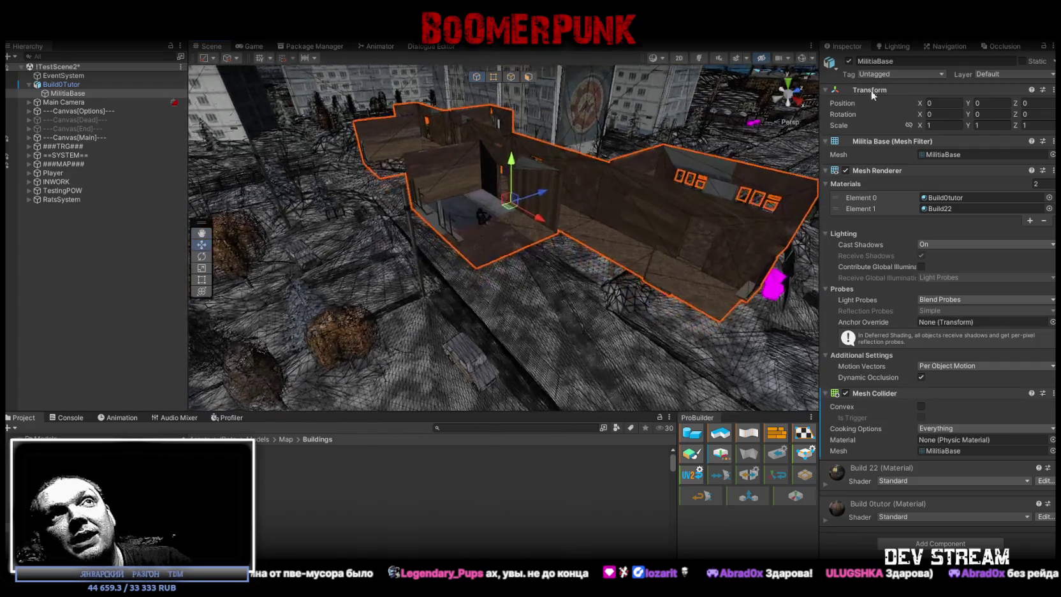
{"action": "left_click", "coordinate": [849, 62]}
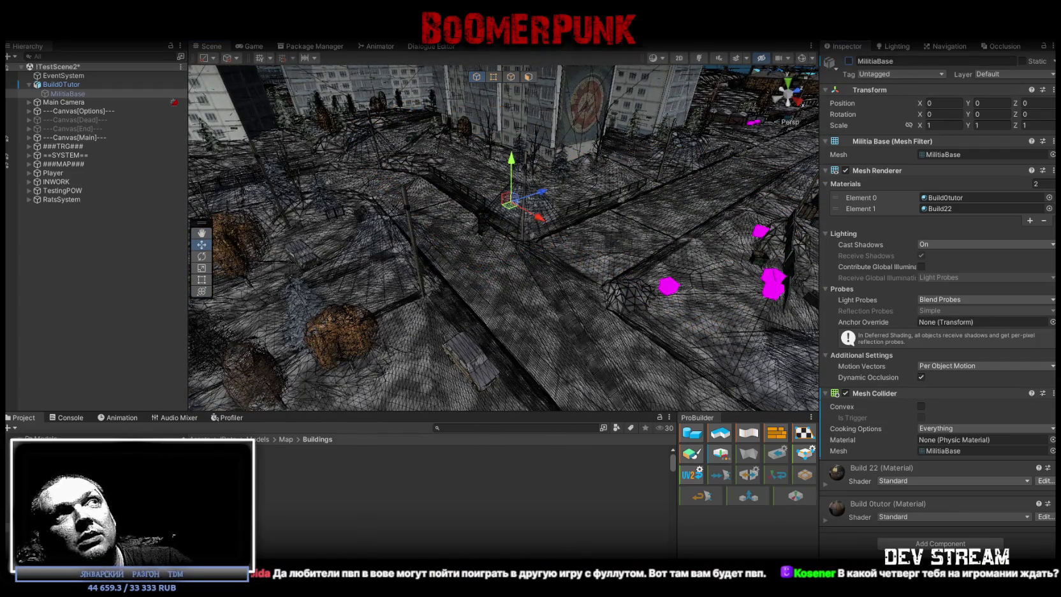
{"action": "left_click", "coordinate": [147, 172]}
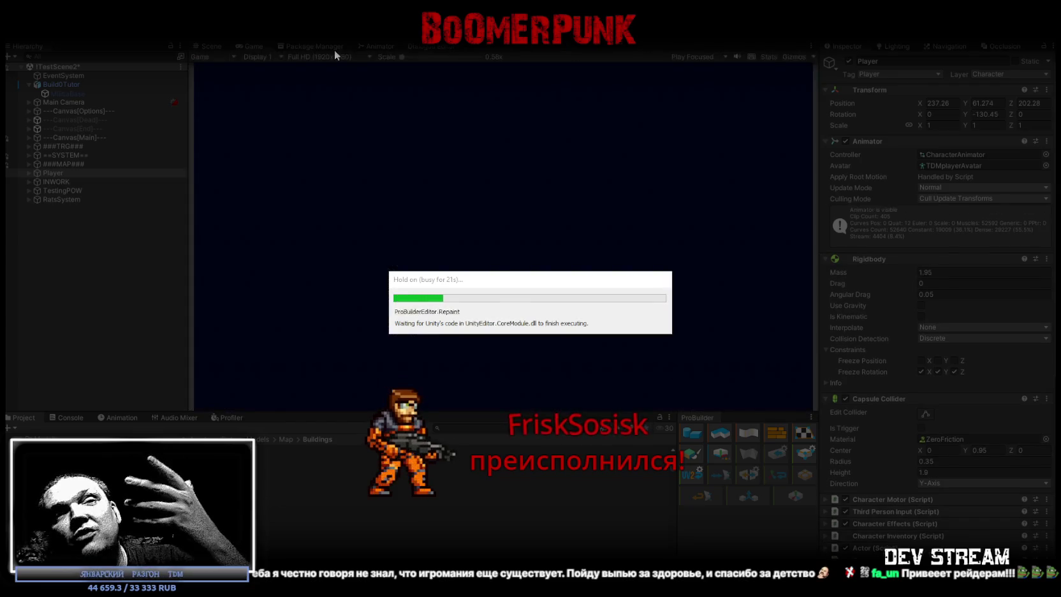
Maximize the Game view and equip the gas mask, ushanka hat and camera from the BAG
{"action": "double_click", "coordinate": [251, 46]}
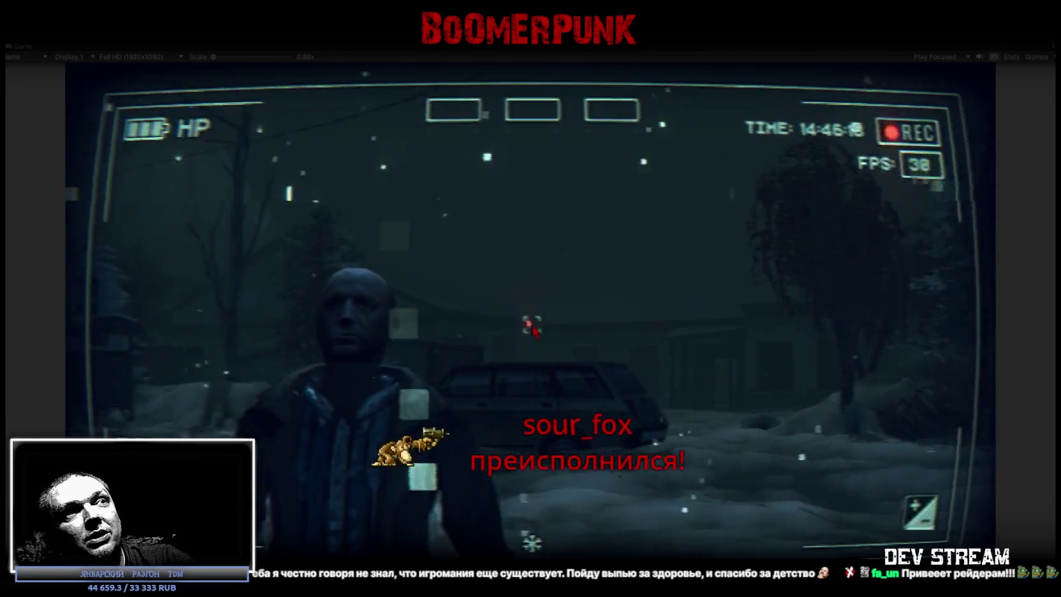
{"action": "key", "text": "Escape"}
{"action": "left_click", "coordinate": [613, 197]}
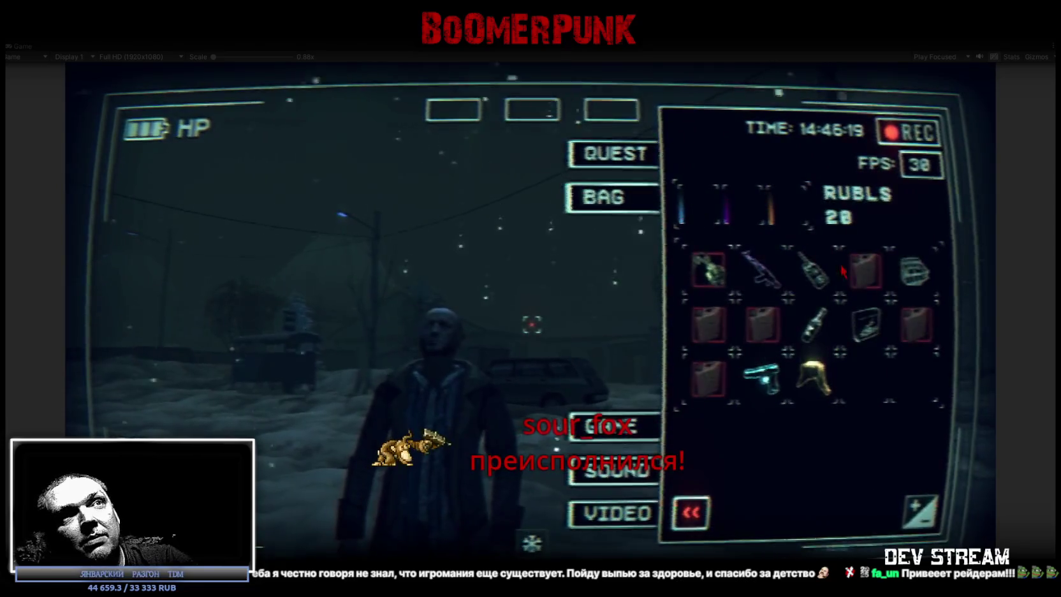
{"action": "left_click", "coordinate": [916, 278]}
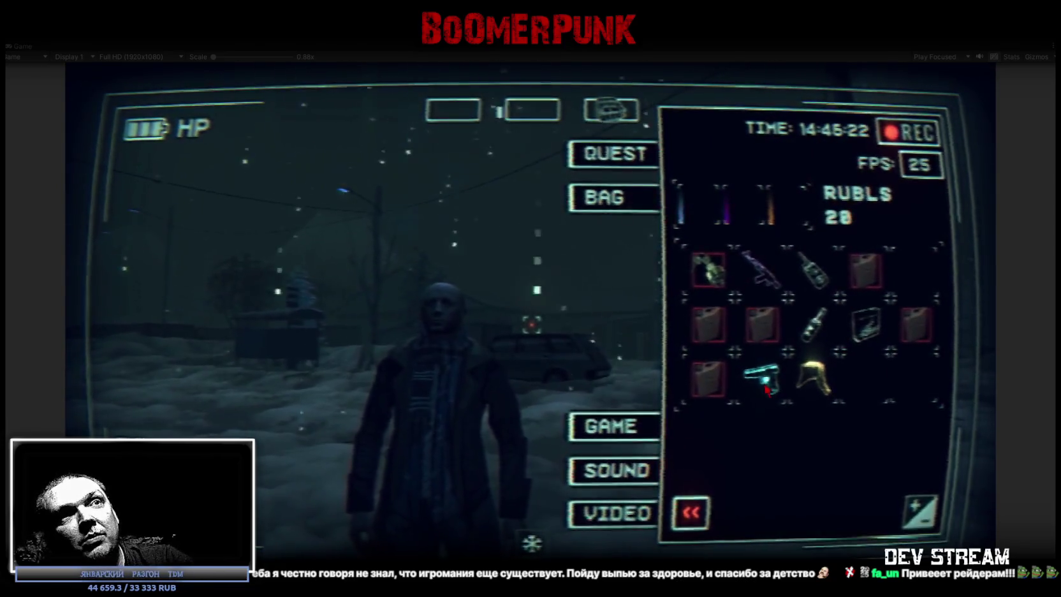
{"action": "left_click", "coordinate": [813, 378]}
{"action": "left_click", "coordinate": [865, 326]}
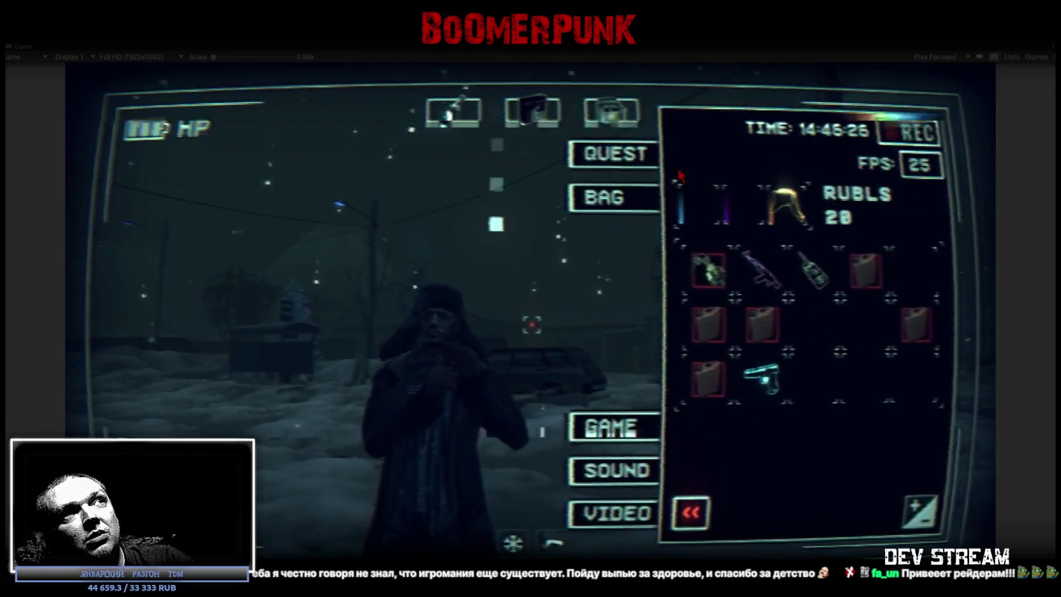
{"action": "key", "text": "Escape"}
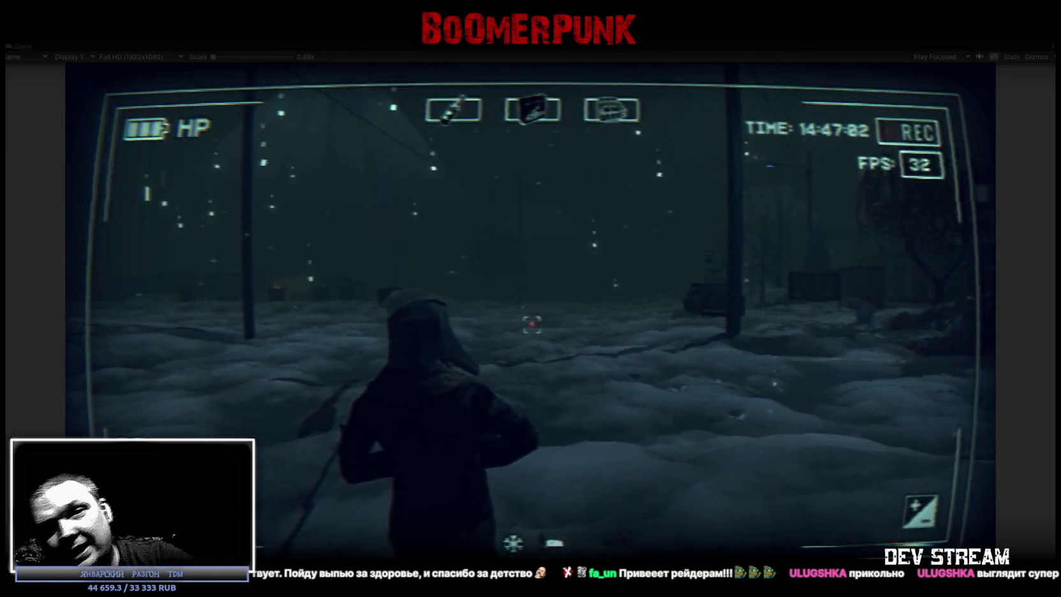
Reopen the in-game inventory menu with Tab
{"action": "key", "text": "Tab"}
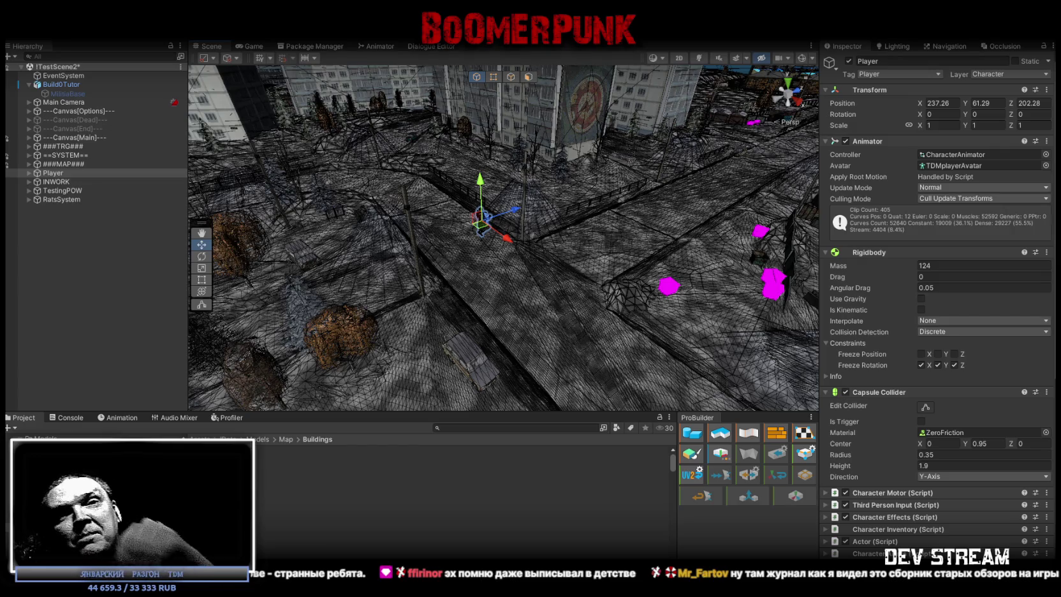
Fly the Scene camera to horizon level, frame the Player, and look around it
{"action": "mouse_move", "coordinate": [279, 171]}
{"action": "right_mouse_down"}
{"action": "mouse_move", "coordinate": [361, 257]}
{"action": "mouse_move", "coordinate": [626, 202]}
{"action": "right_mouse_up"}
{"action": "key", "text": "f"}
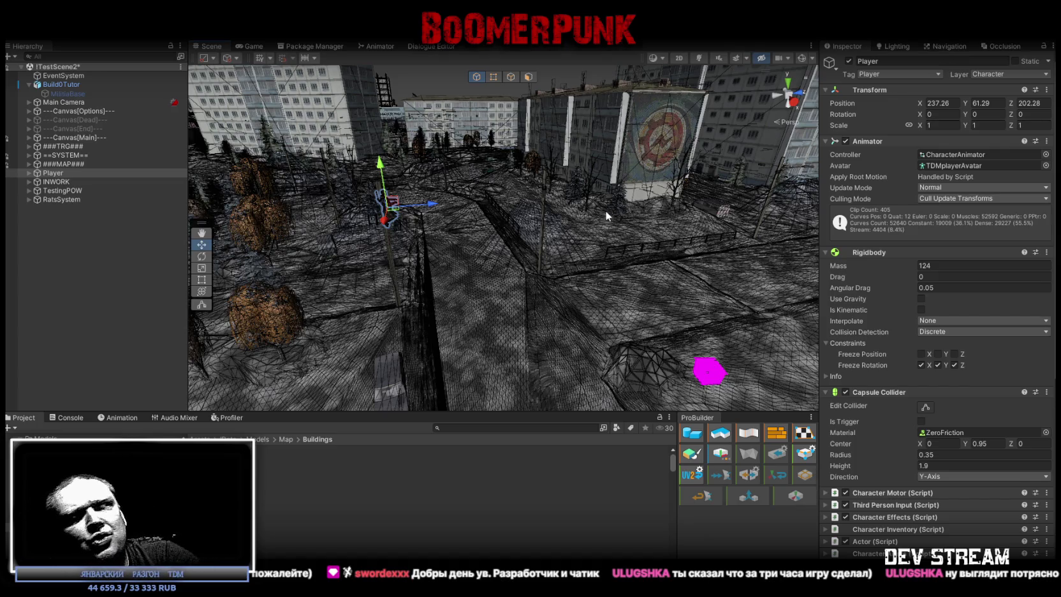
{"action": "right_click_drag", "start_coordinate": [471, 276], "coordinate": [603, 256]}
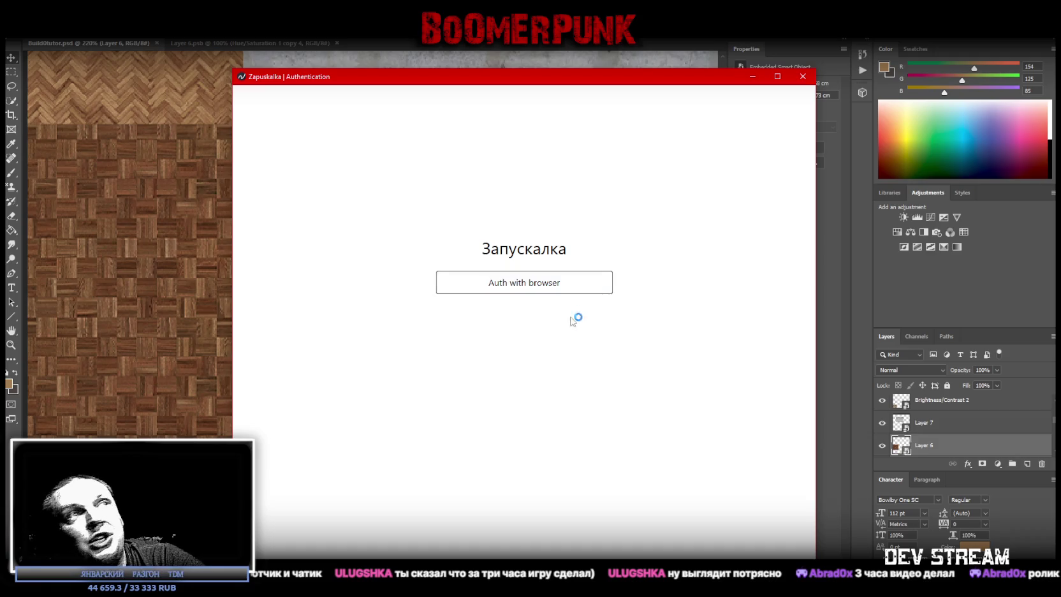
Sign in to Zapuskalka through the browser and open CAMSHOOTERS in the library
{"action": "left_click", "coordinate": [540, 292]}
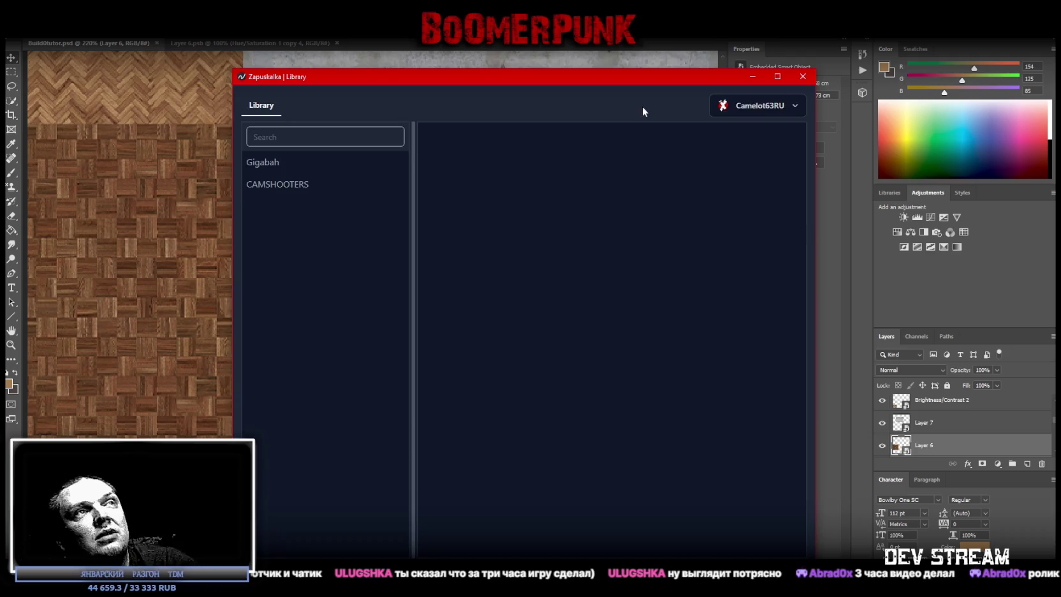
{"action": "left_click", "coordinate": [287, 186]}
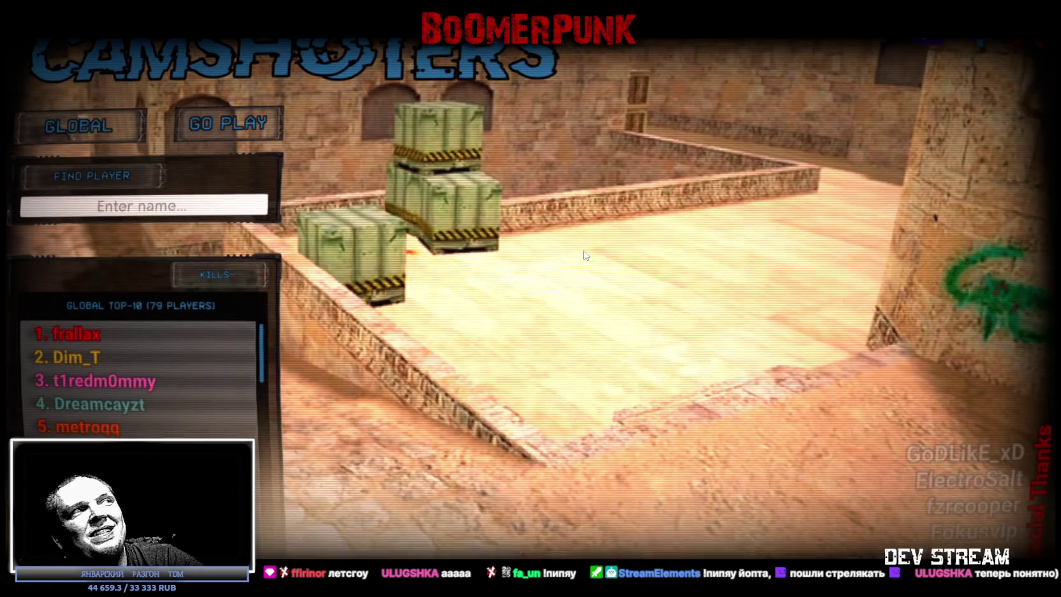
From GO PLAY's map list, start a match on a random map
{"action": "left_click", "coordinate": [248, 125]}
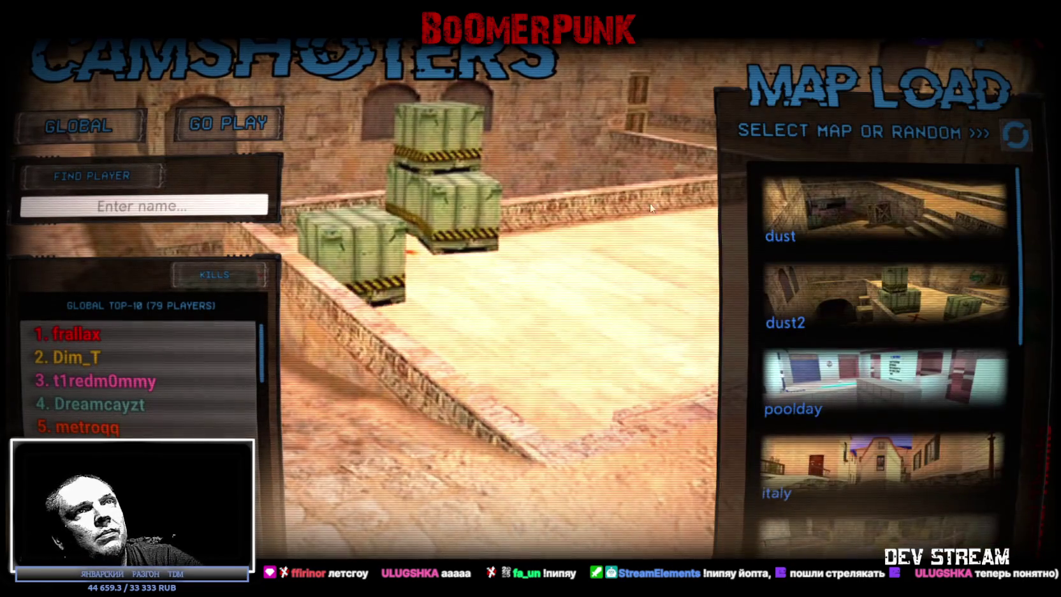
{"action": "left_click", "coordinate": [1023, 136]}
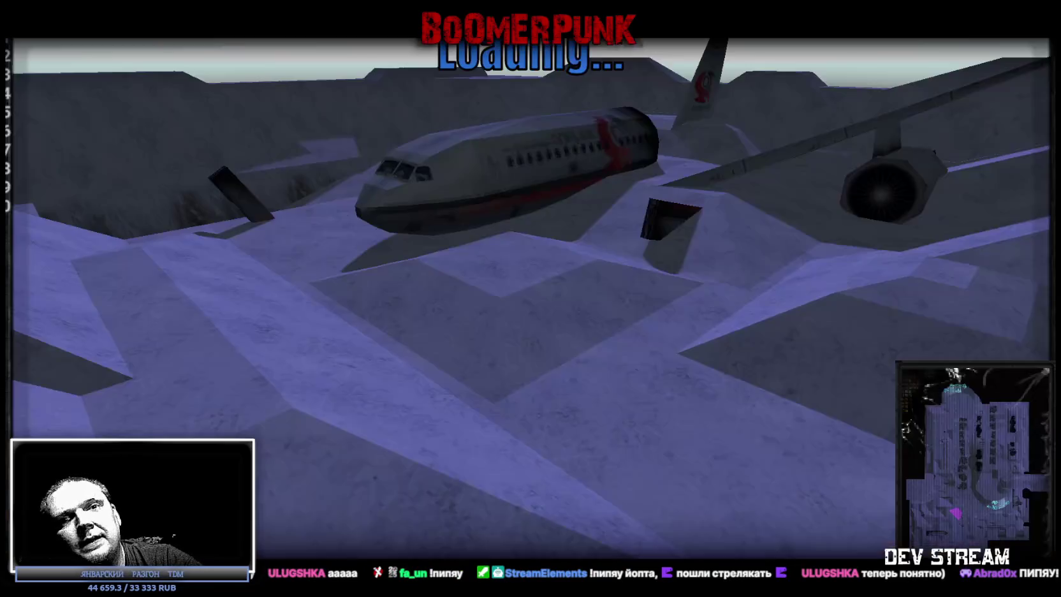
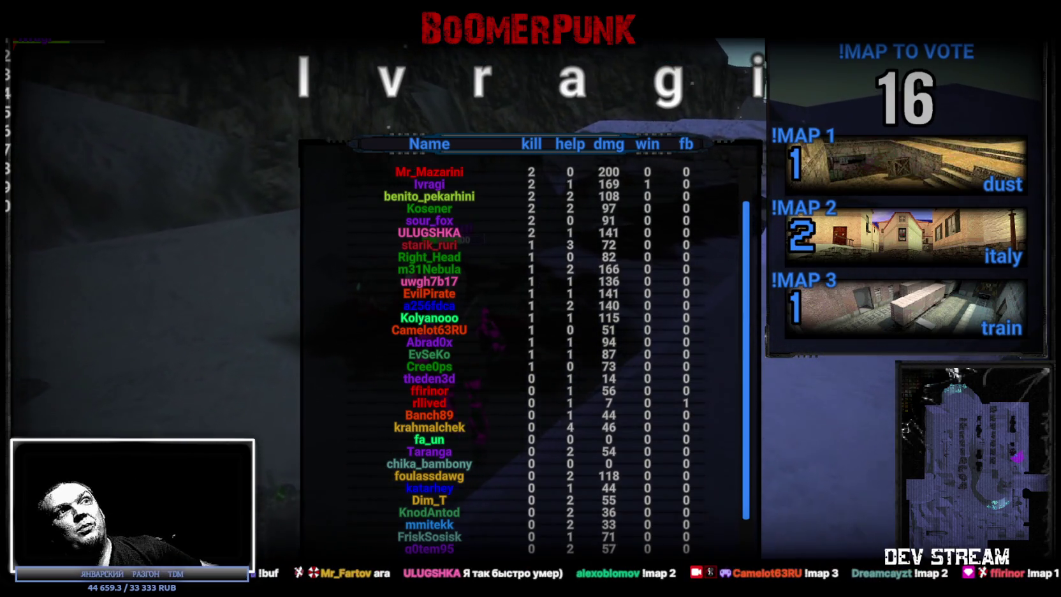
Wait out the round until the stalkyard, train and india map vote appears
{"action": "scroll", "coordinate": [622, 325], "scroll_direction": "down", "scroll_amount": 3}
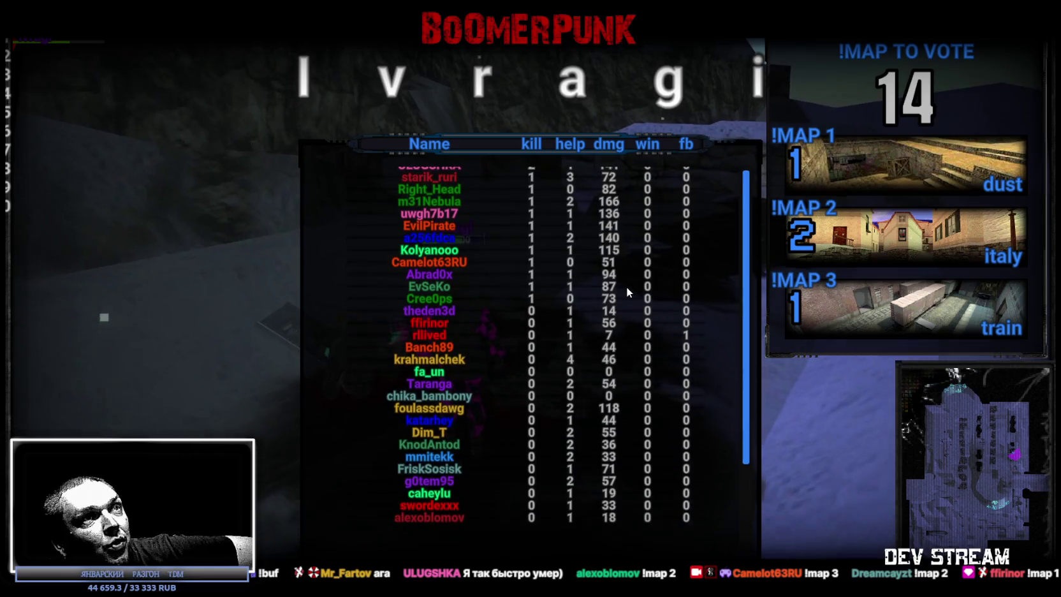
{"action": "scroll", "coordinate": [626, 331], "scroll_direction": "up", "scroll_amount": 1}
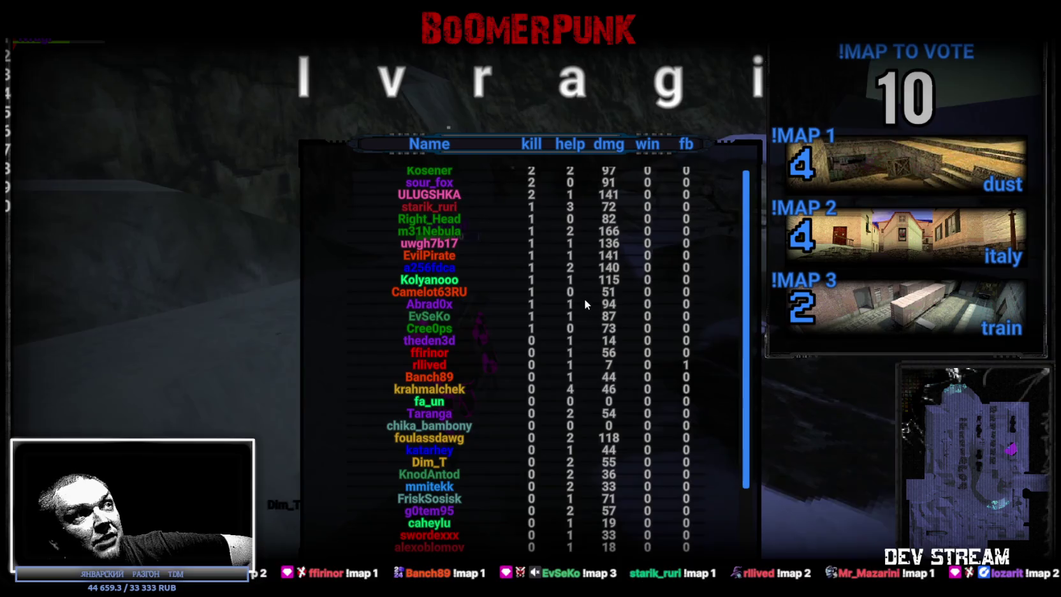
{"action": "scroll", "coordinate": [550, 463], "scroll_direction": "up", "scroll_amount": 3}
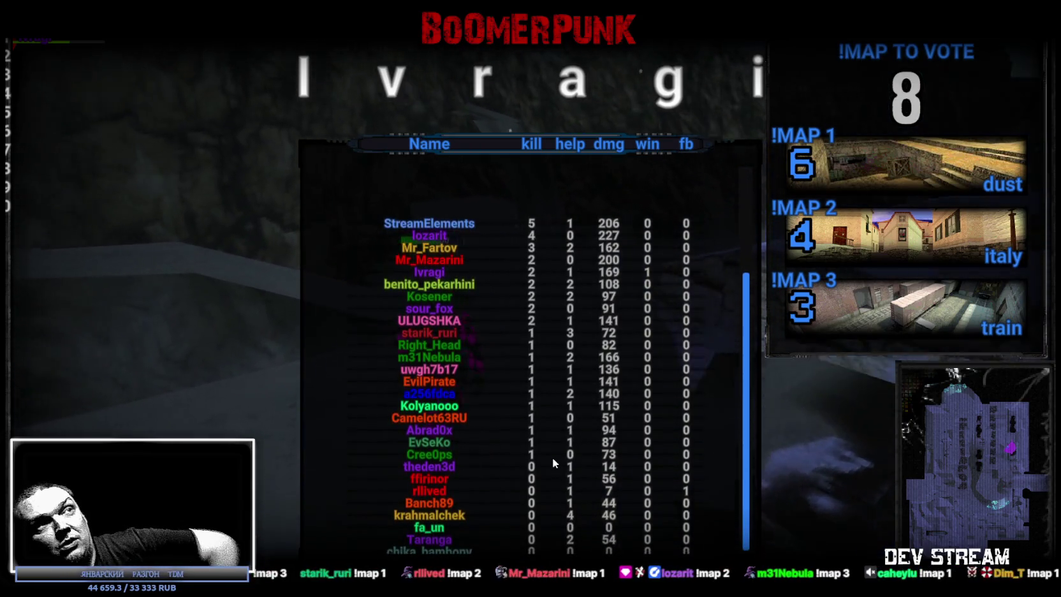
{"action": "scroll", "coordinate": [557, 450], "scroll_direction": "down", "scroll_amount": 2}
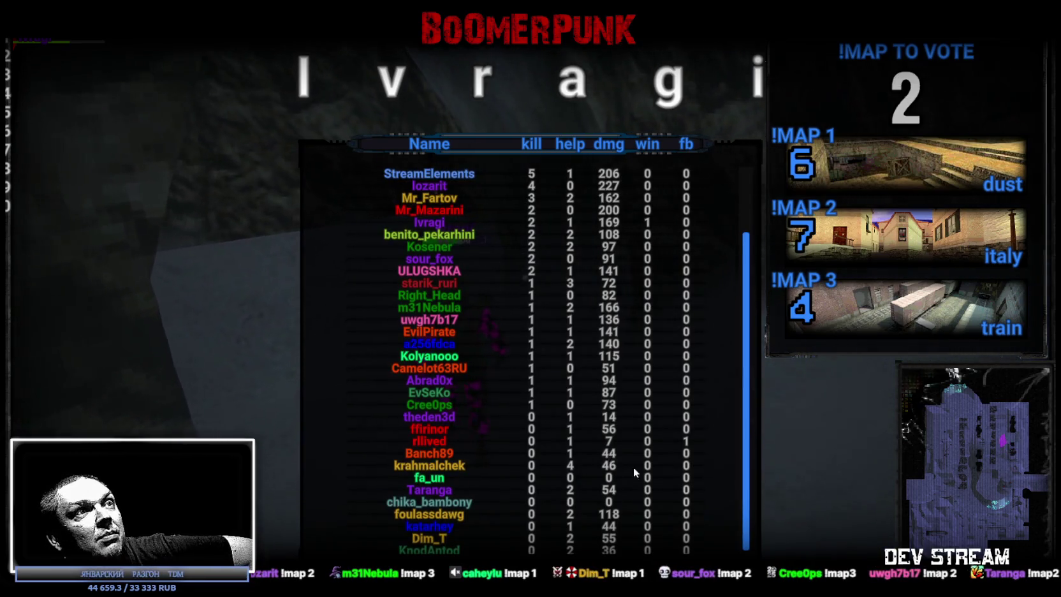
{"action": "scroll", "coordinate": [633, 466], "scroll_direction": "down", "scroll_amount": 5}
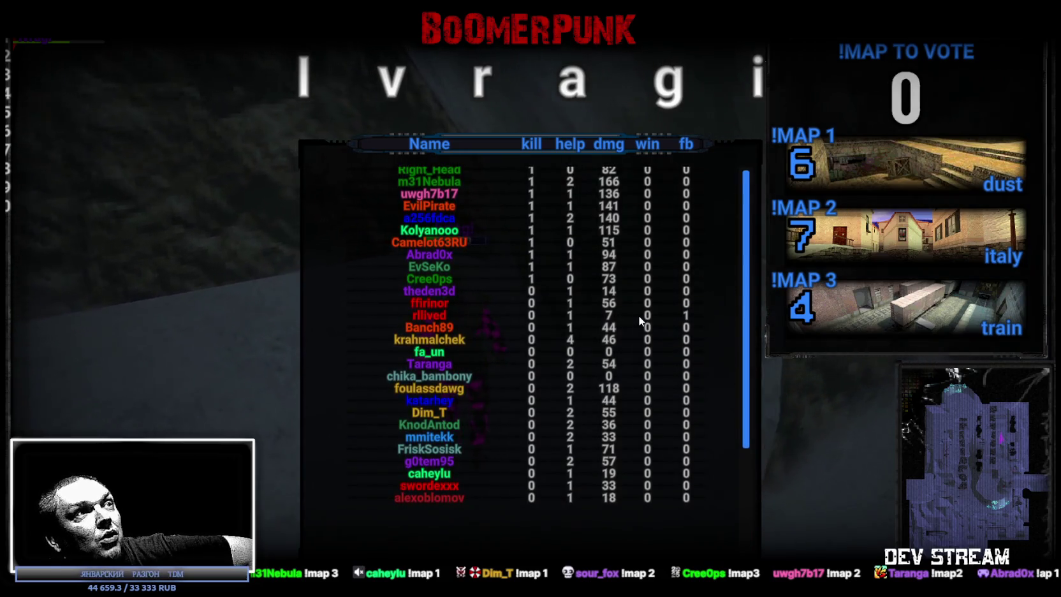
{"action": "scroll", "coordinate": [591, 346], "scroll_direction": "up", "scroll_amount": 2}
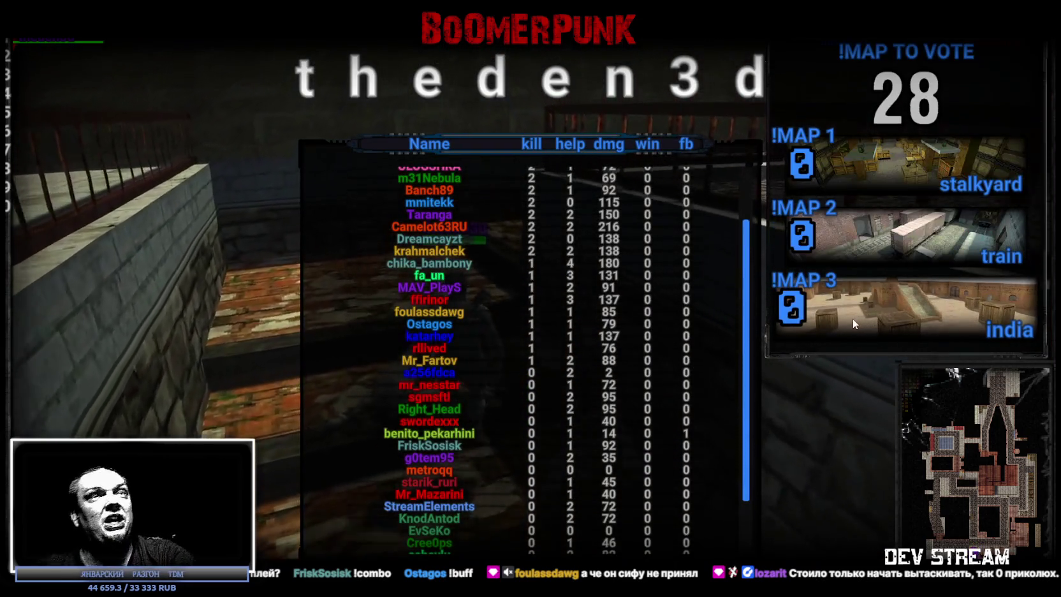
Vote for india (MAP 3) as the next map
{"action": "left_click", "coordinate": [828, 326]}
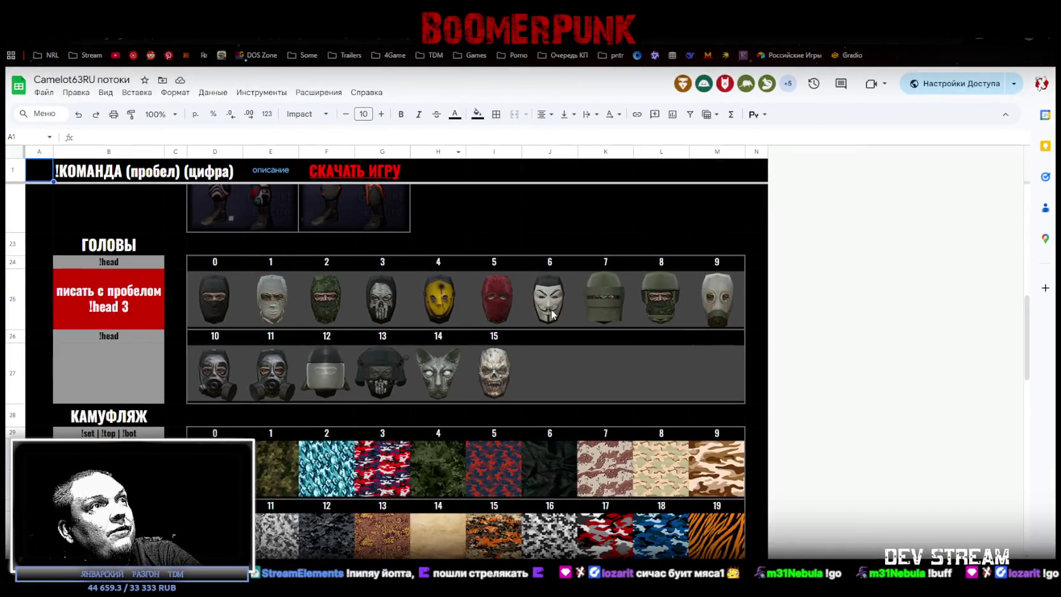
Point out the second row of head masks in the commands sheet
{"action": "scroll", "coordinate": [355, 315], "scroll_direction": "up", "scroll_amount": 1}
{"action": "left_click", "coordinate": [489, 434]}
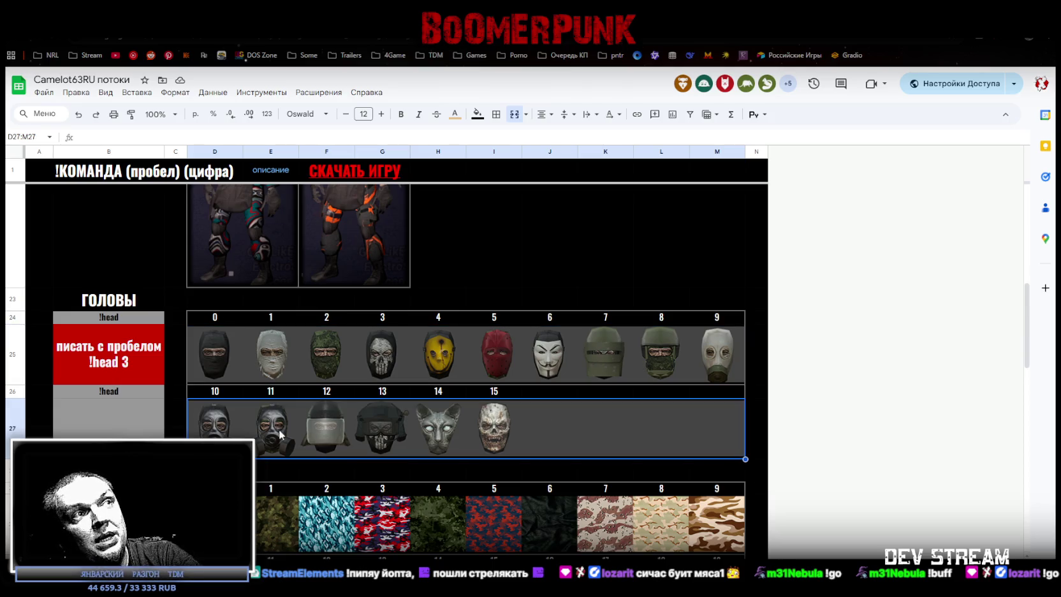
{"action": "scroll", "coordinate": [485, 399], "scroll_direction": "down", "scroll_amount": 4}
{"action": "scroll", "coordinate": [425, 315], "scroll_direction": "down", "scroll_amount": 2}
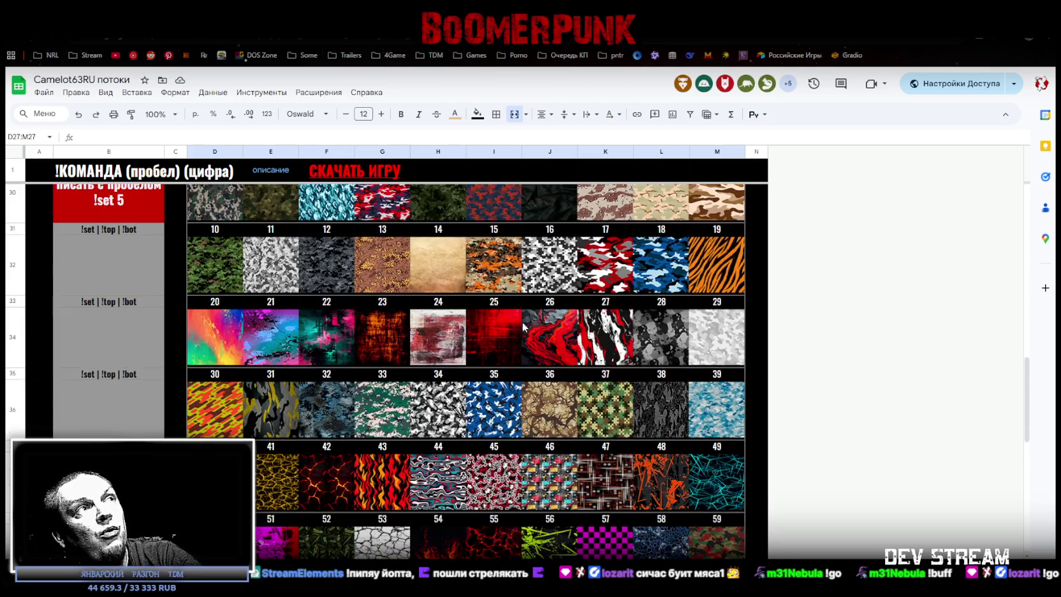
{"action": "scroll", "coordinate": [456, 332], "scroll_direction": "up", "scroll_amount": 2}
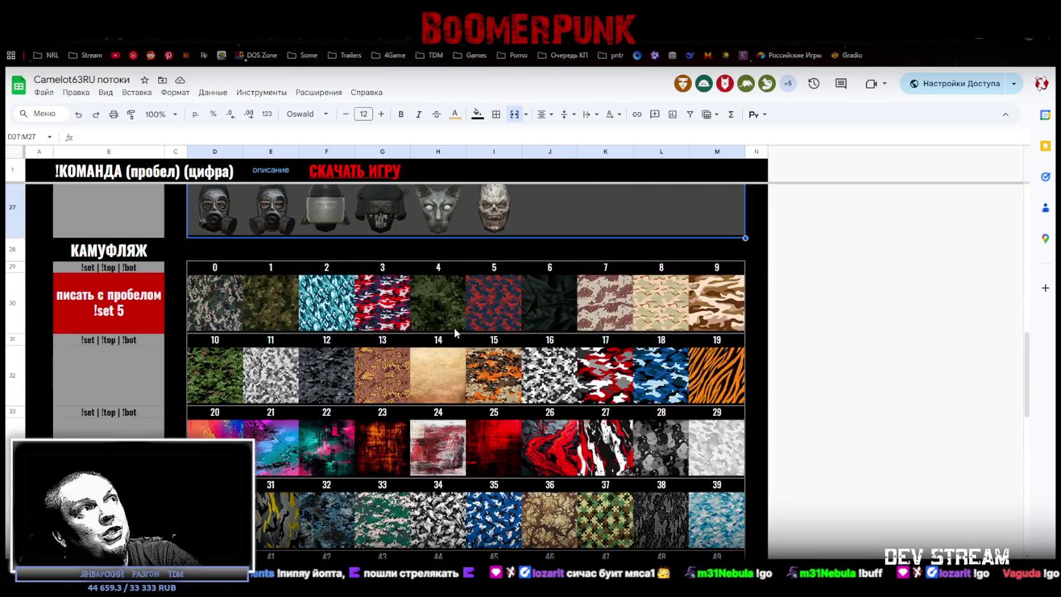
Point out the camouflage command names and scroll through the КАМУФЛЯЖ camo tiles
{"action": "left_click", "coordinate": [88, 272]}
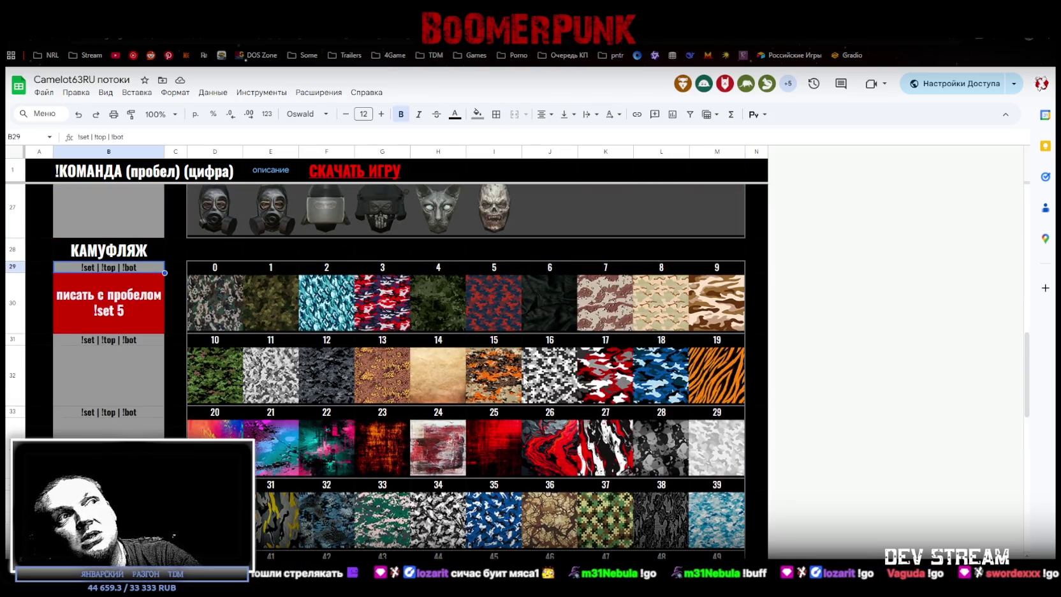
{"action": "scroll", "coordinate": [600, 414], "scroll_direction": "down", "scroll_amount": 3}
{"action": "scroll", "coordinate": [545, 331], "scroll_direction": "down", "scroll_amount": 2}
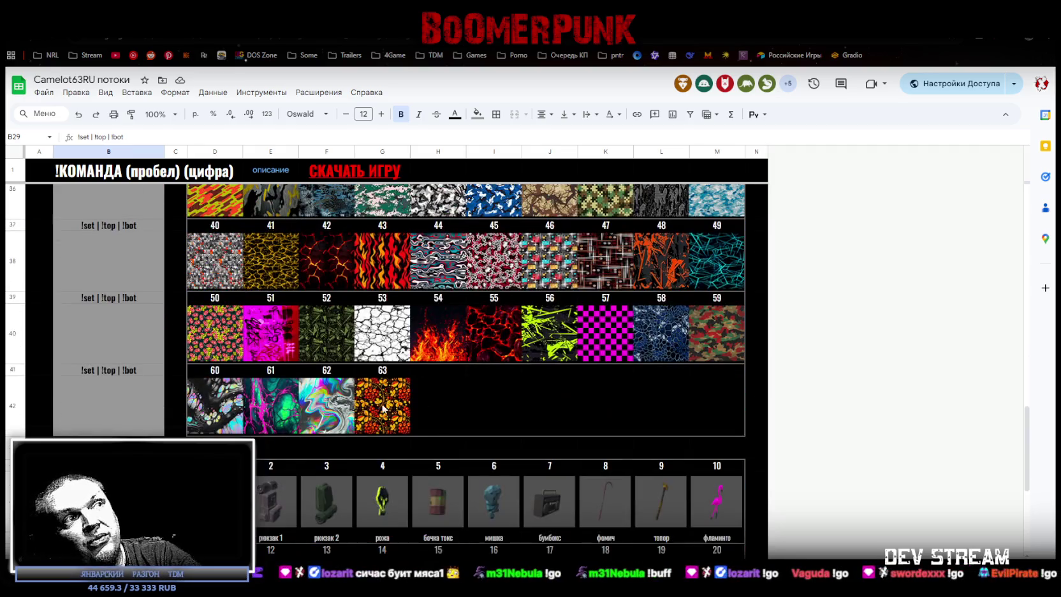
{"action": "scroll", "coordinate": [483, 342], "scroll_direction": "up", "scroll_amount": 2}
{"action": "scroll", "coordinate": [504, 355], "scroll_direction": "up", "scroll_amount": 3}
{"action": "scroll", "coordinate": [383, 384], "scroll_direction": "down", "scroll_amount": 3}
{"action": "scroll", "coordinate": [400, 473], "scroll_direction": "up", "scroll_amount": 4}
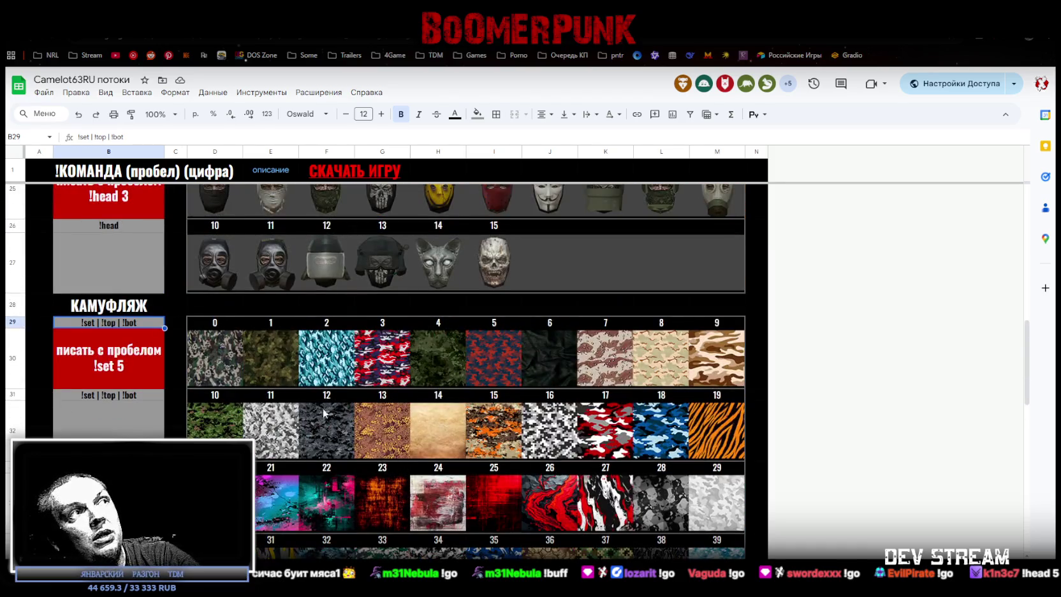
{"action": "scroll", "coordinate": [308, 383], "scroll_direction": "down", "scroll_amount": 2}
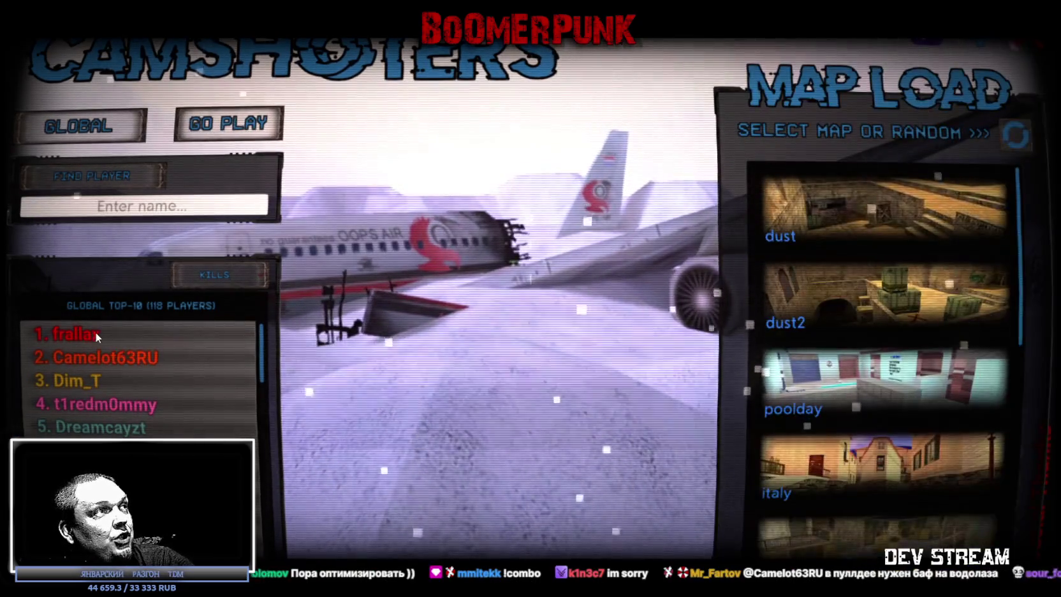
View the Global Top-10 stat cards for ranks 2 through 5 and another player, then search a player by name
{"action": "left_click", "coordinate": [104, 355]}
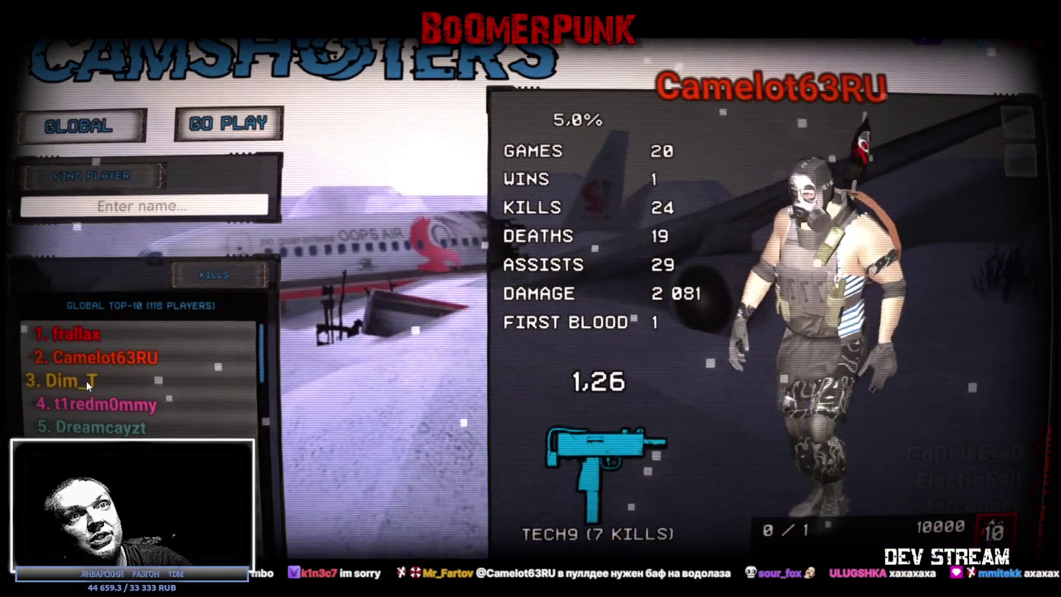
{"action": "left_click", "coordinate": [87, 380]}
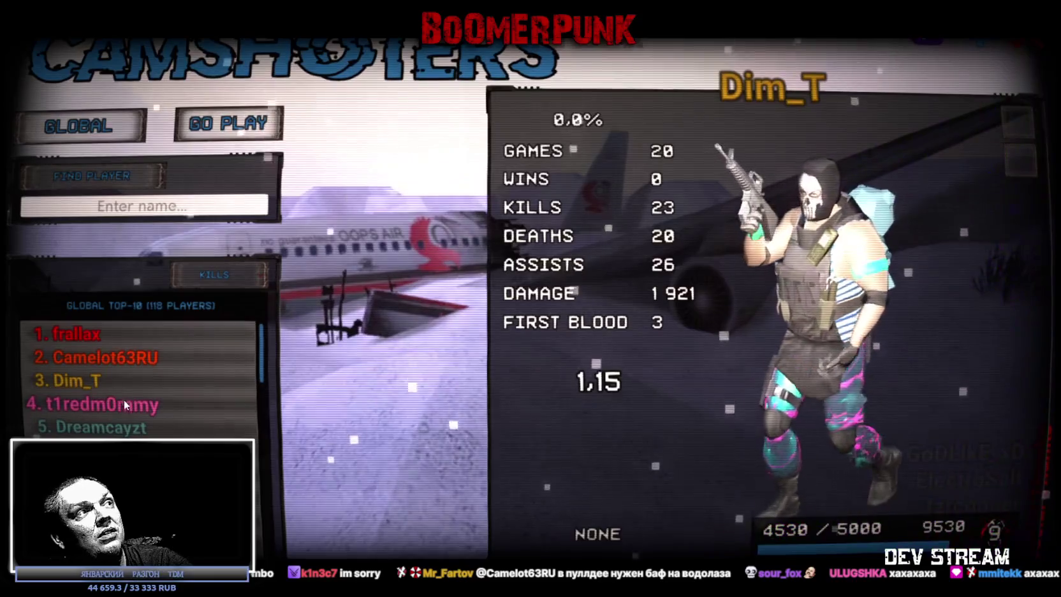
{"action": "left_click", "coordinate": [114, 405]}
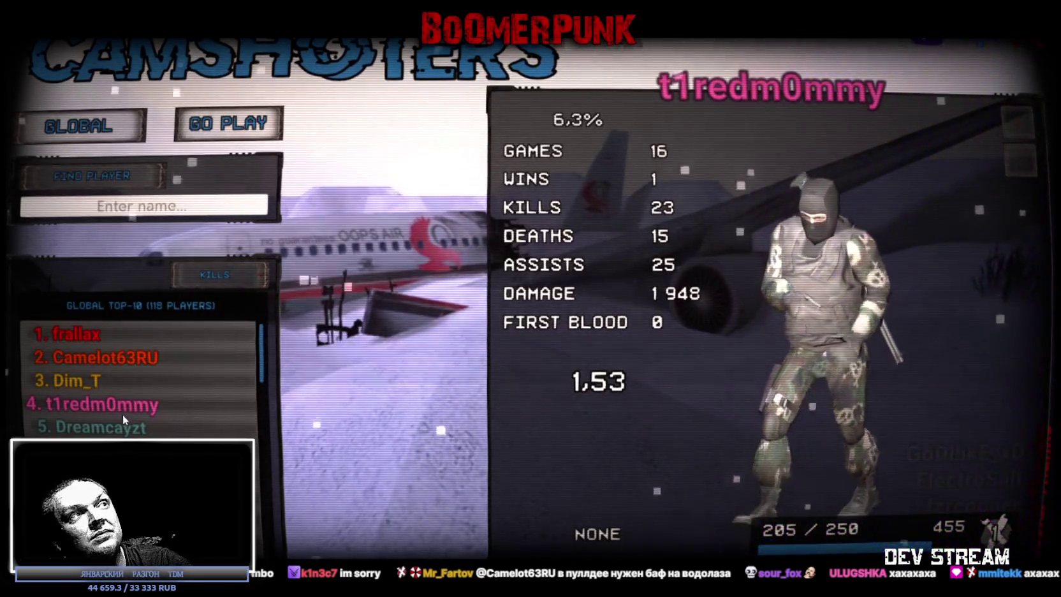
{"action": "left_click", "coordinate": [124, 432]}
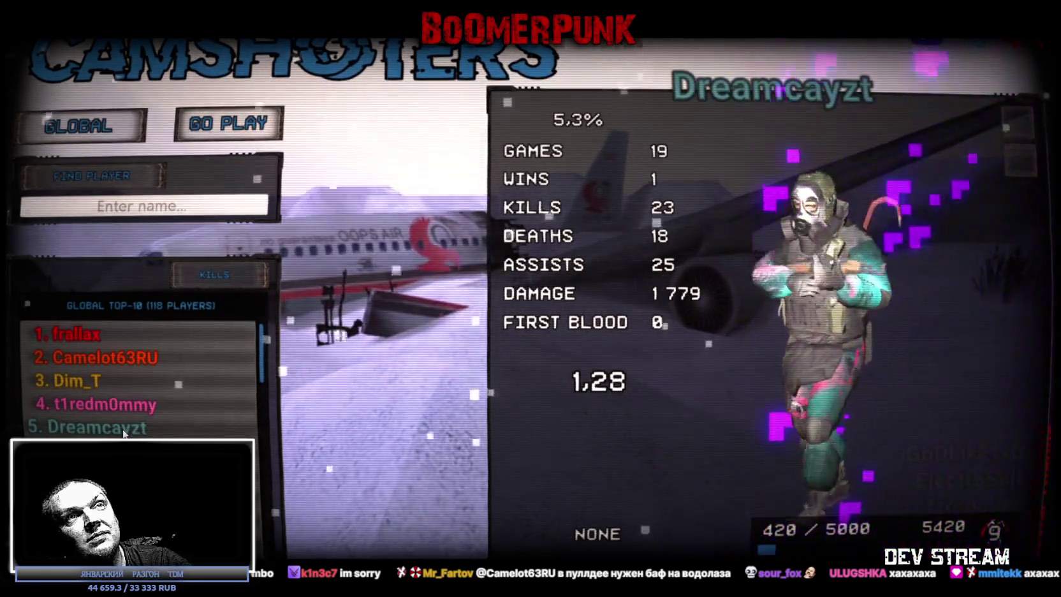
{"action": "left_click", "coordinate": [96, 451]}
{"action": "type", "text": "ULUGSHKA"}
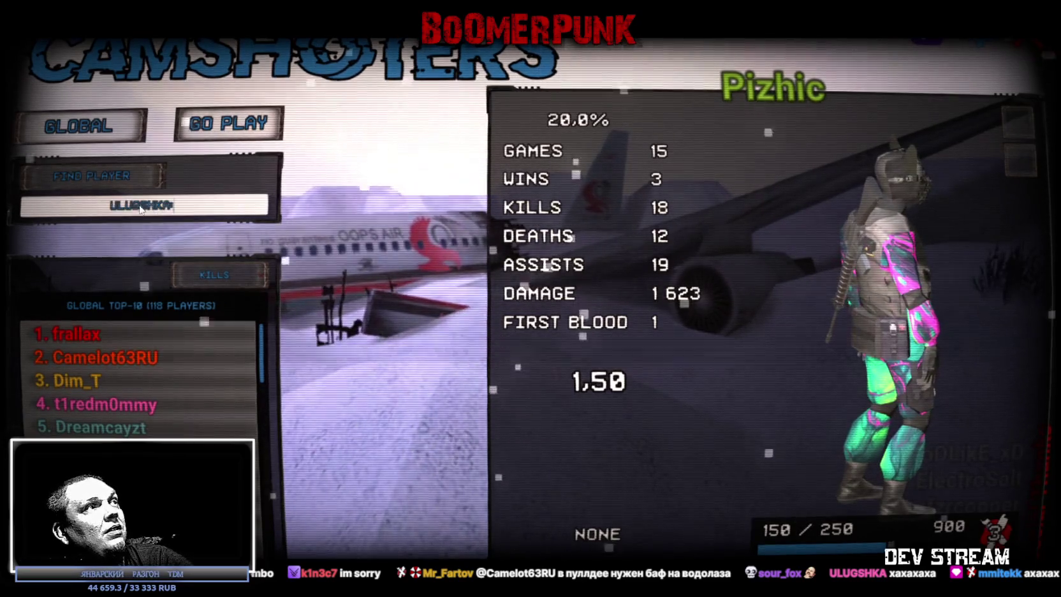
{"action": "key", "text": "Return"}
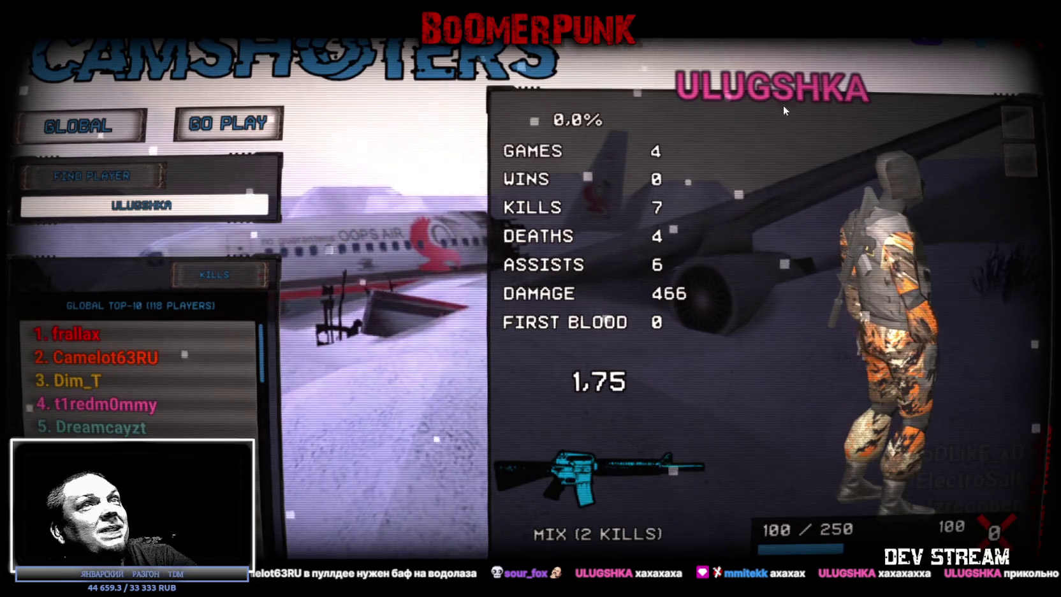
Exit the game's stats screen
{"action": "left_click", "coordinate": [1031, 40]}
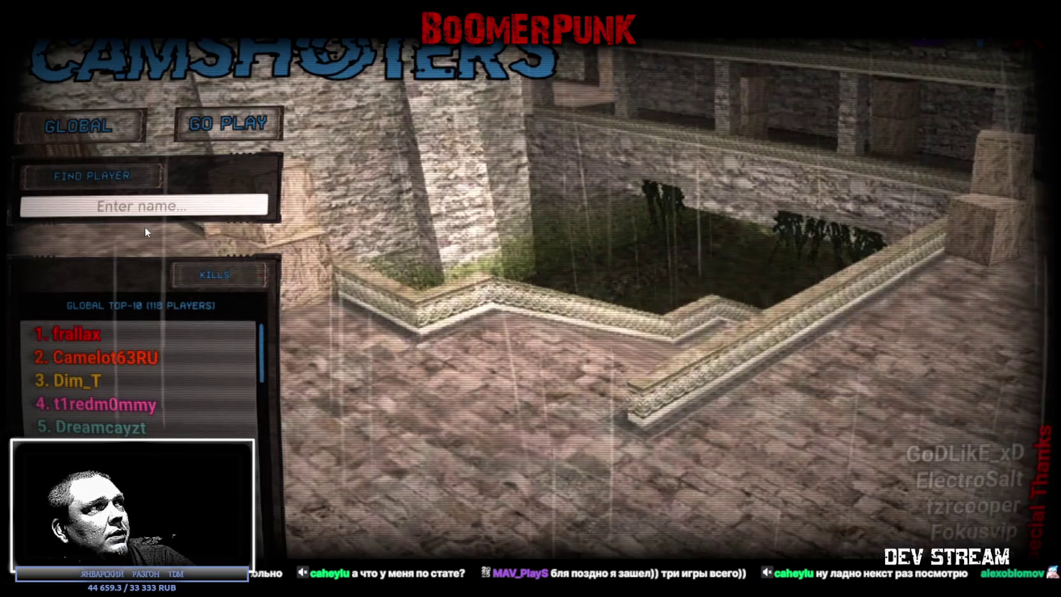
Look up a chatter's stats by name via Find Player, then show the second-ranked player's card
{"action": "left_click", "coordinate": [146, 207]}
{"action": "type", "text": "caheylu"}
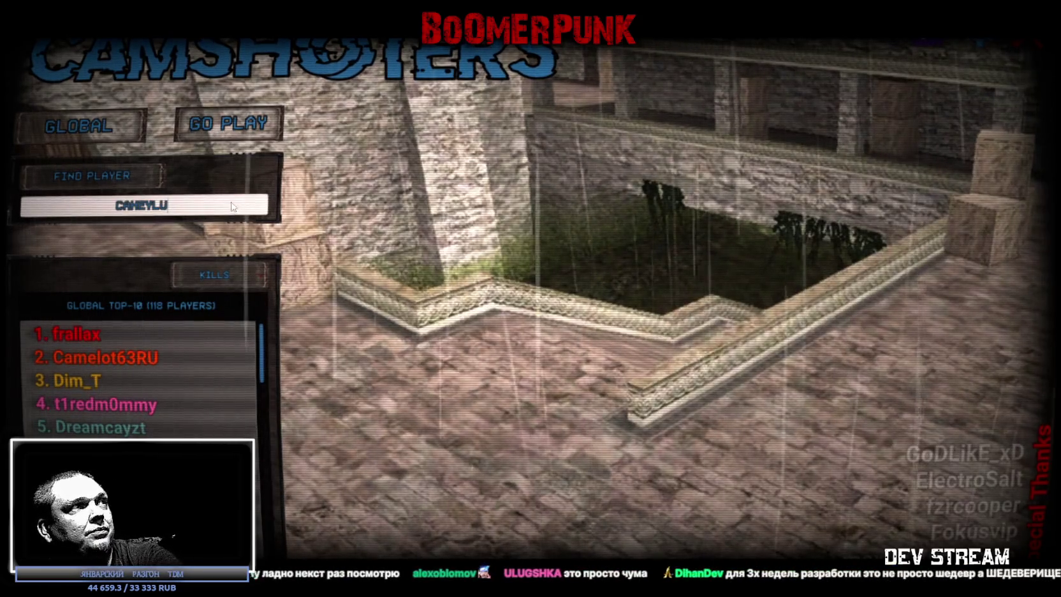
{"action": "left_click", "coordinate": [103, 182]}
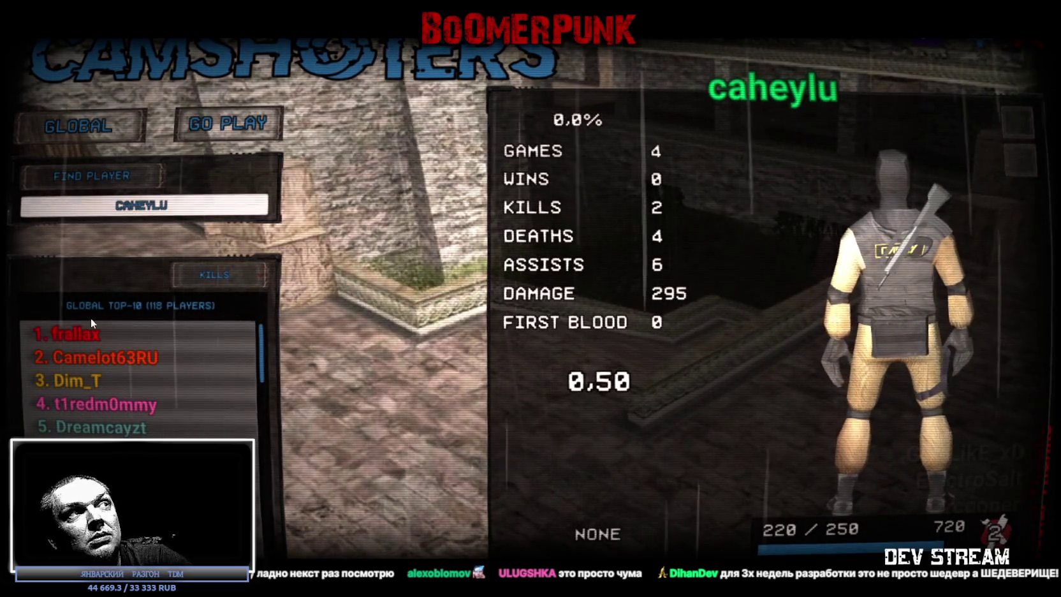
{"action": "left_click", "coordinate": [136, 360]}
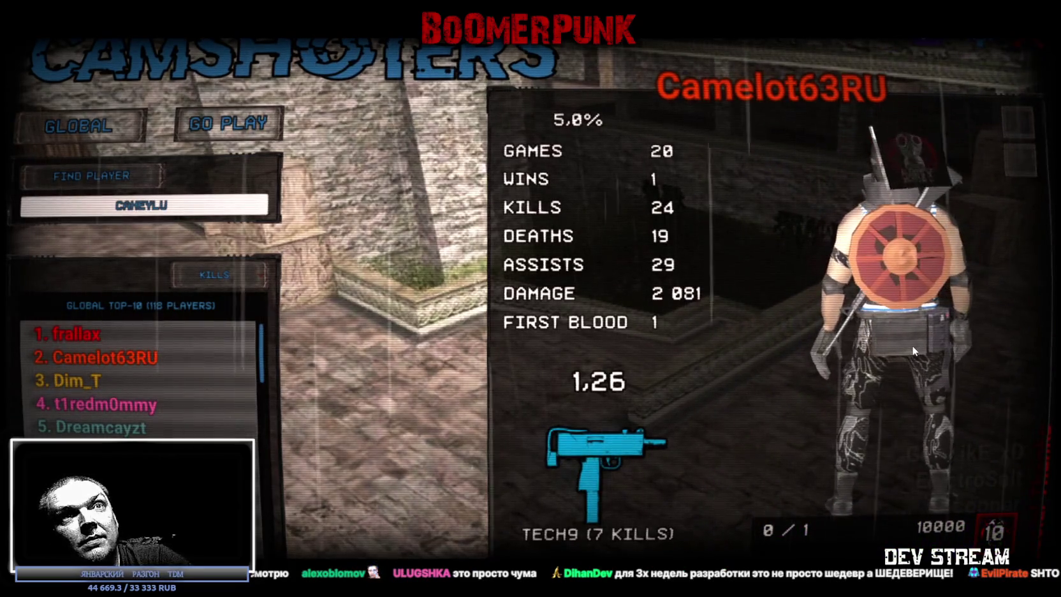
View two players' stat cards around rank 40, then switch to Photoshop
{"action": "scroll", "coordinate": [90, 389], "scroll_direction": "down", "scroll_amount": 2}
{"action": "scroll", "coordinate": [90, 389], "scroll_direction": "down", "scroll_amount": 10}
{"action": "scroll", "coordinate": [89, 389], "scroll_direction": "down", "scroll_amount": 2}
{"action": "scroll", "coordinate": [89, 389], "scroll_direction": "up", "scroll_amount": 2}
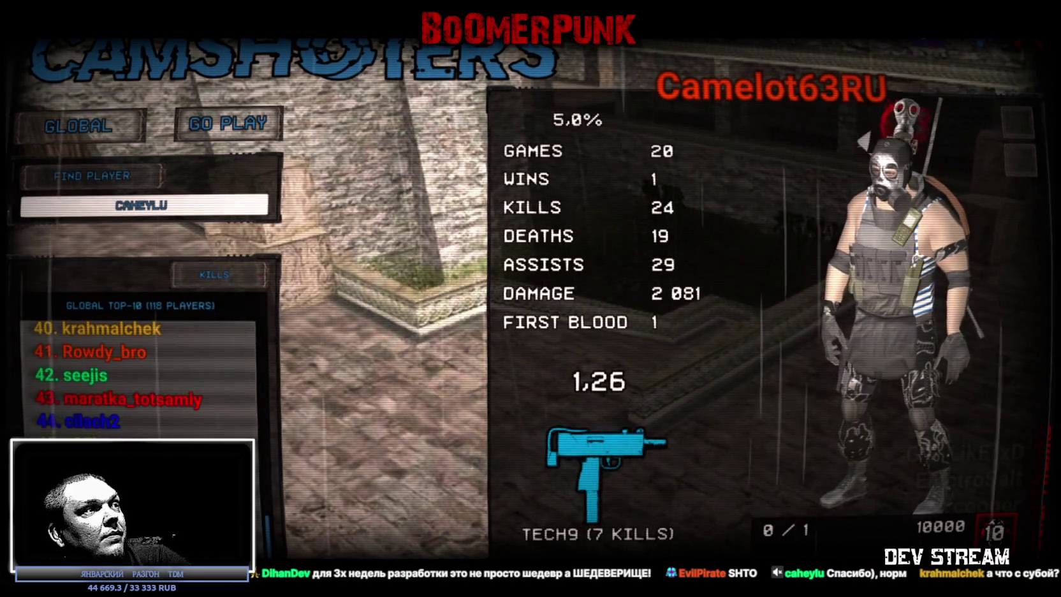
{"action": "left_click", "coordinate": [96, 468]}
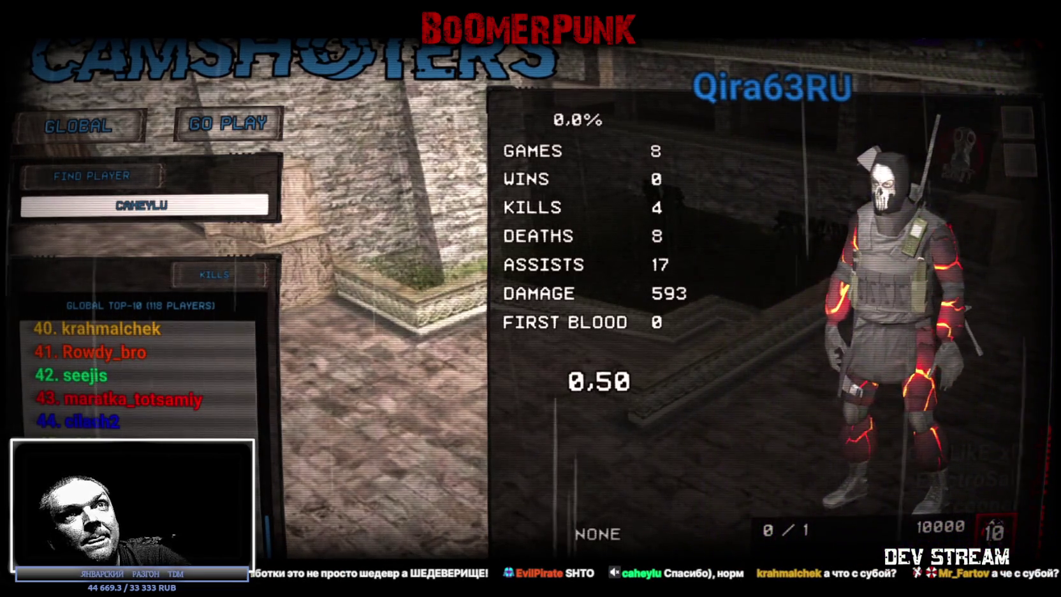
{"action": "left_click", "coordinate": [95, 491]}
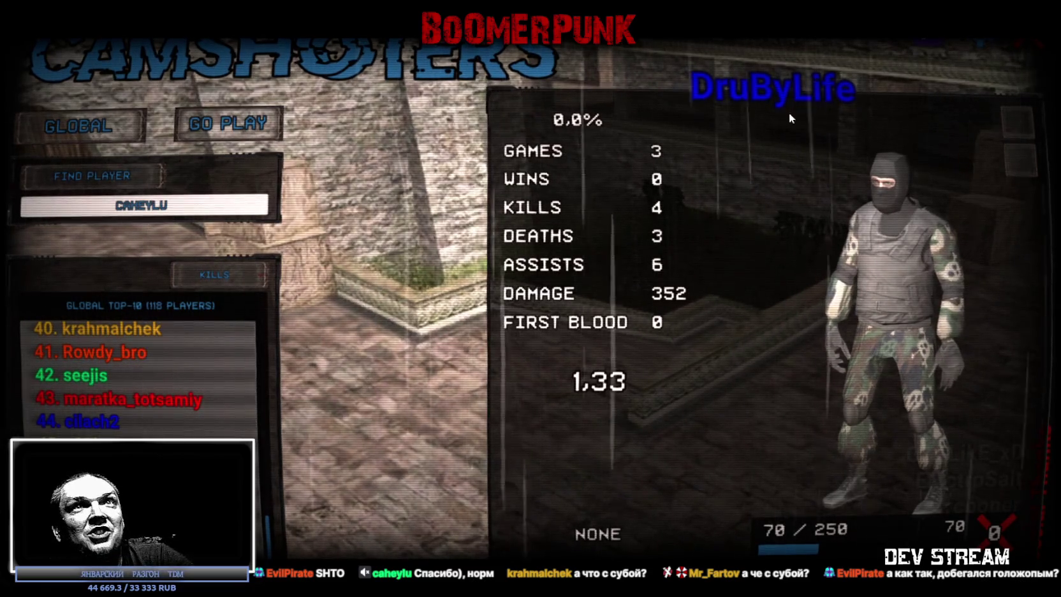
{"action": "key", "text": "alt+Tab"}
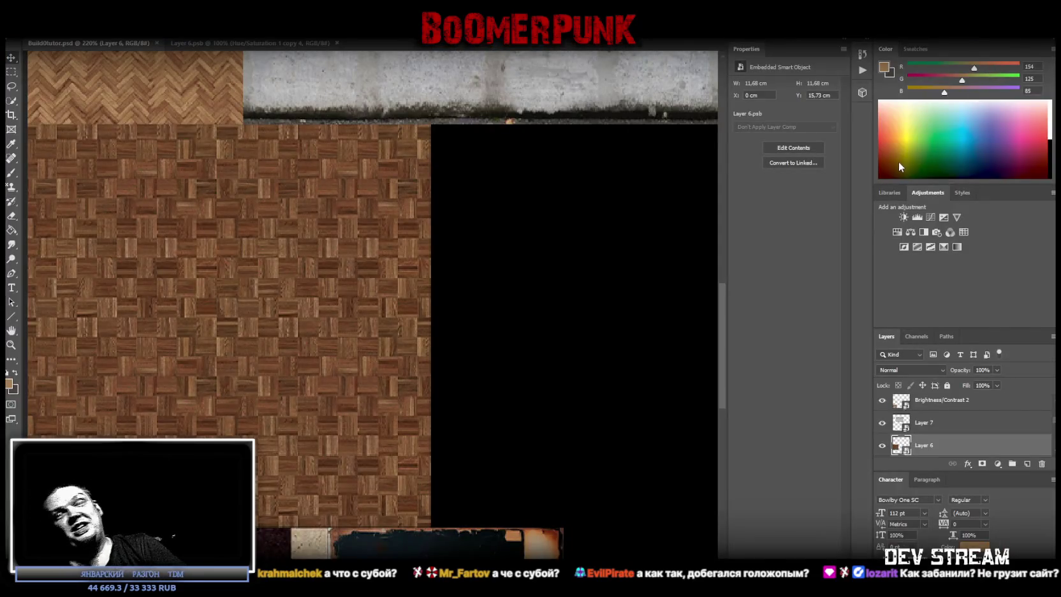